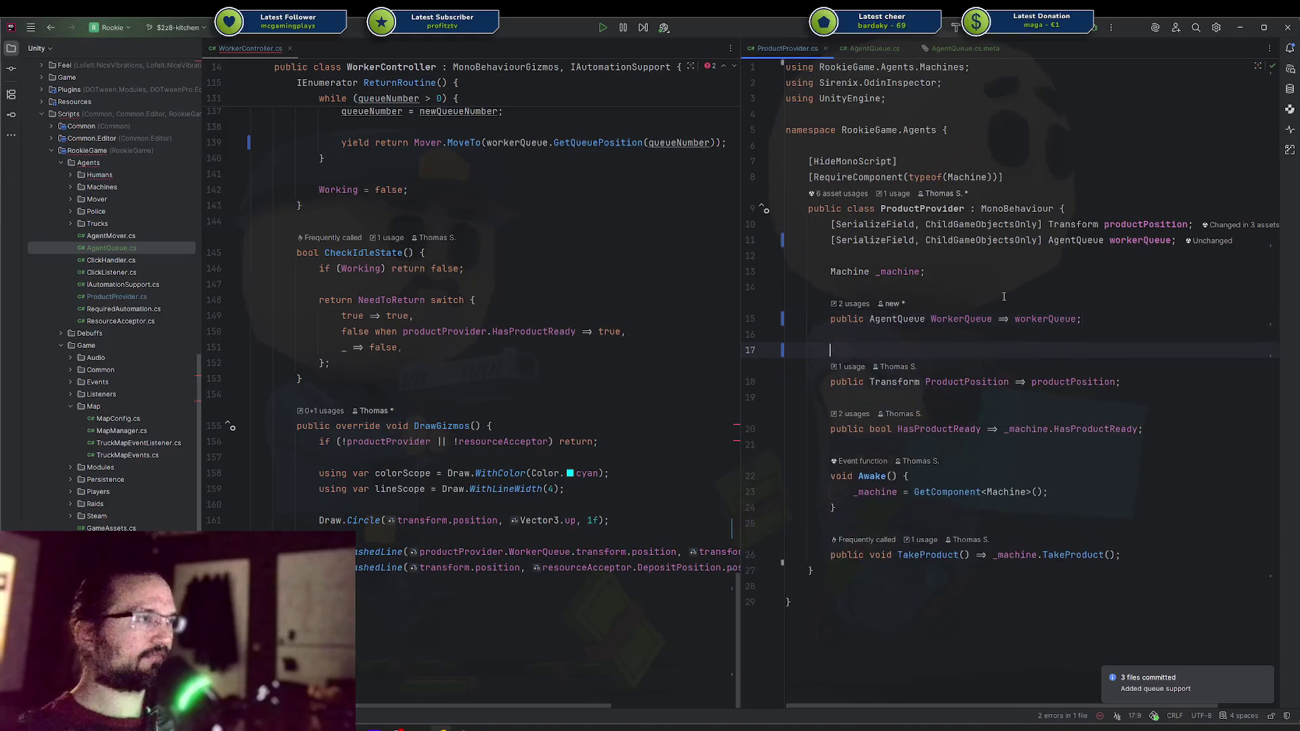
Step: Begin a 'public Transform Worker' property below WorkerQueue in ProductProvider.cs
{"action": "type", "text": "public Tra"}
{"action": "key", "text": "Down"}
{"action": "key", "text": "Down"}
{"action": "key", "text": "Return"}
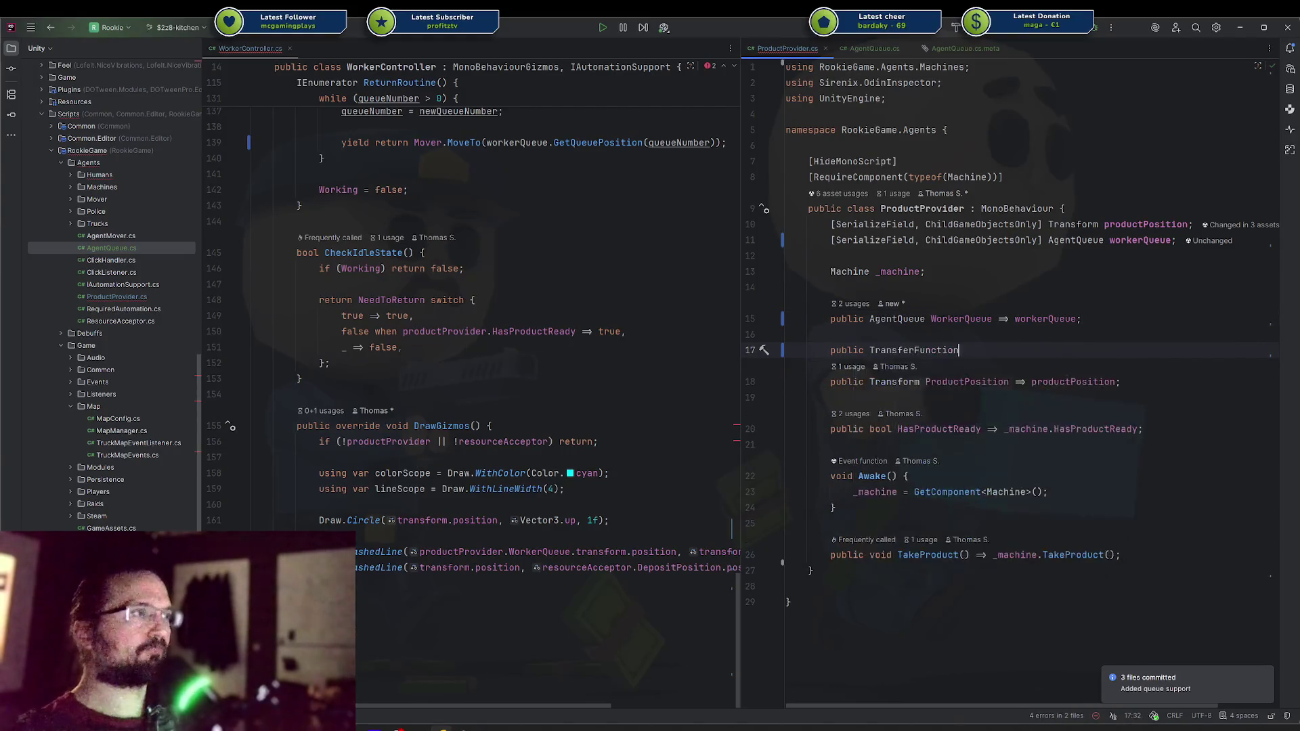
{"action": "key", "text": "ctrl+BackSpace"}
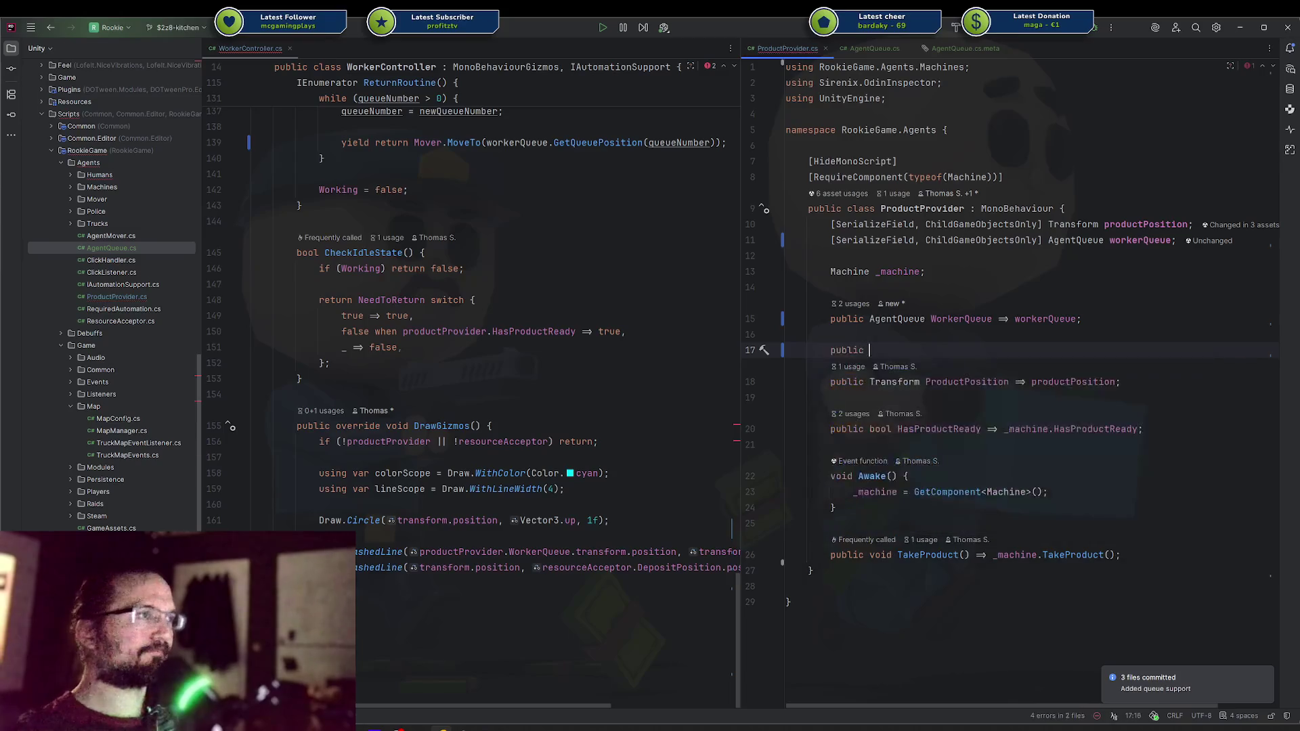
{"action": "type", "text": "Transform "}
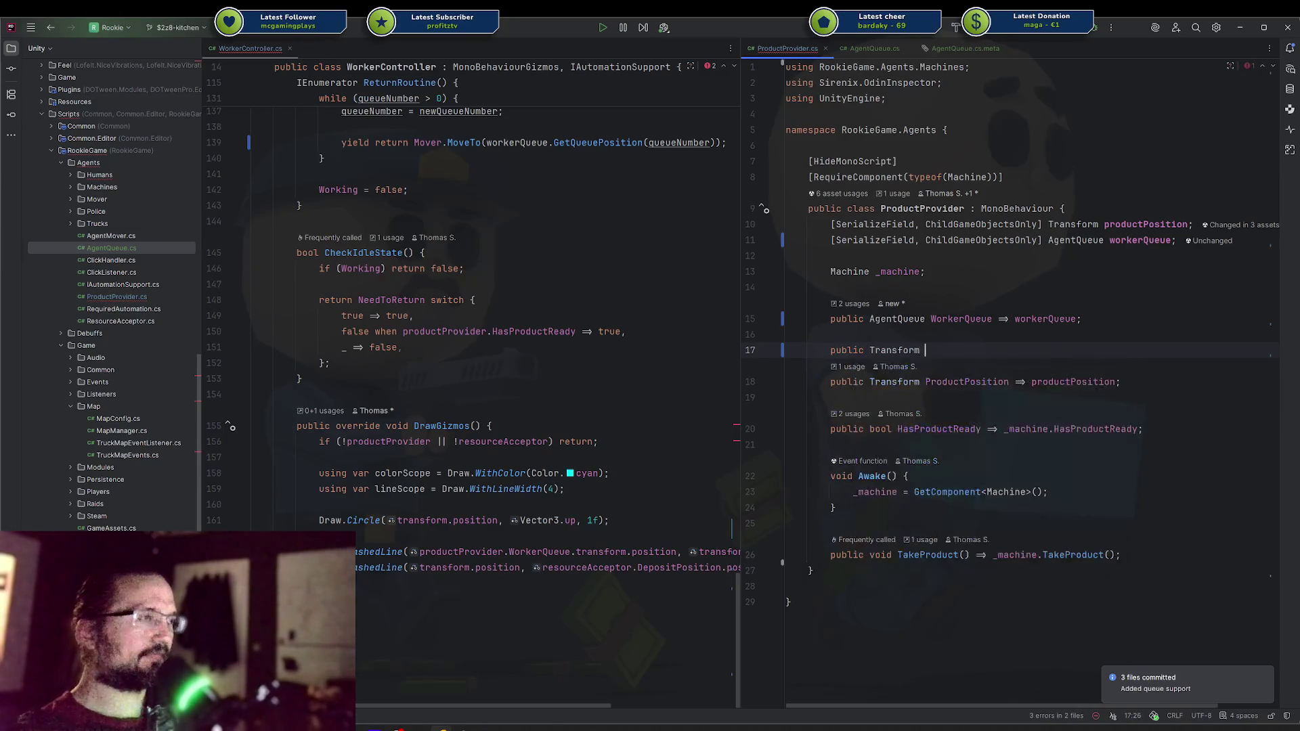
{"action": "type", "text": "Worker"}
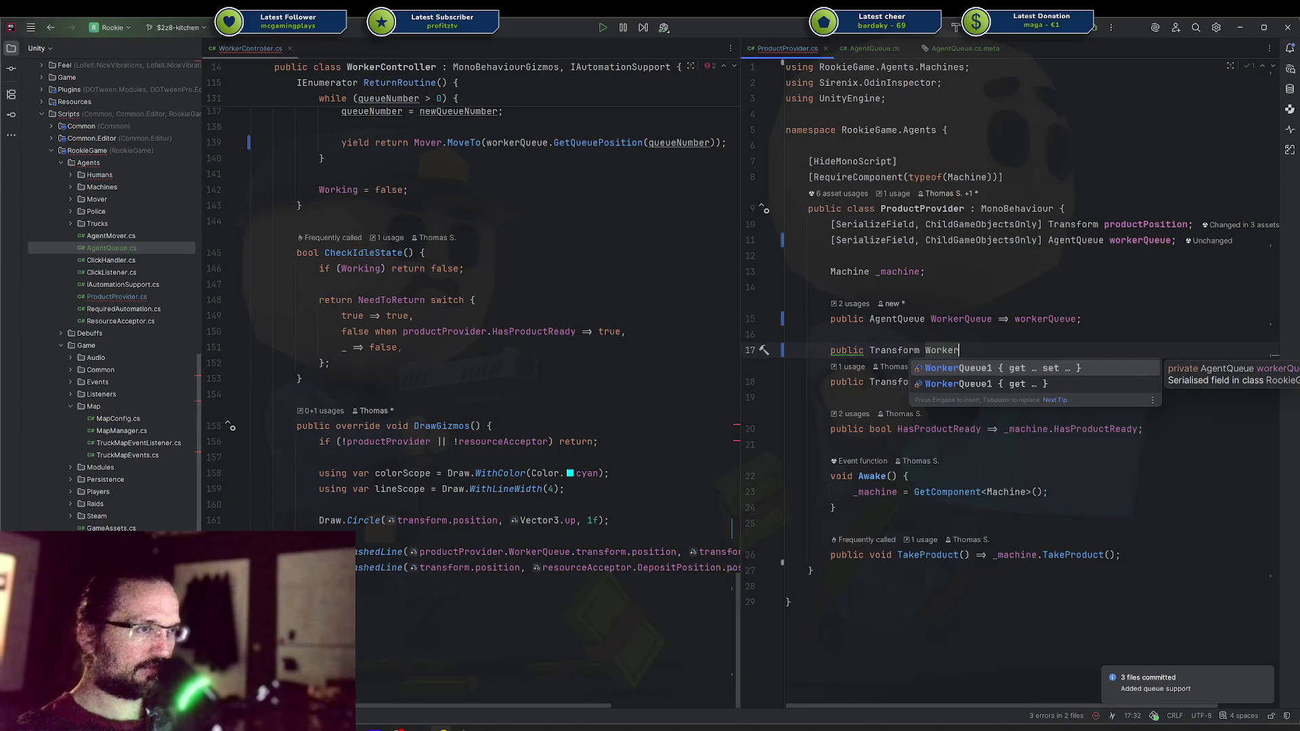
{"action": "scroll", "coordinate": [660, 702], "scroll_direction": "right", "scroll_amount": 3}
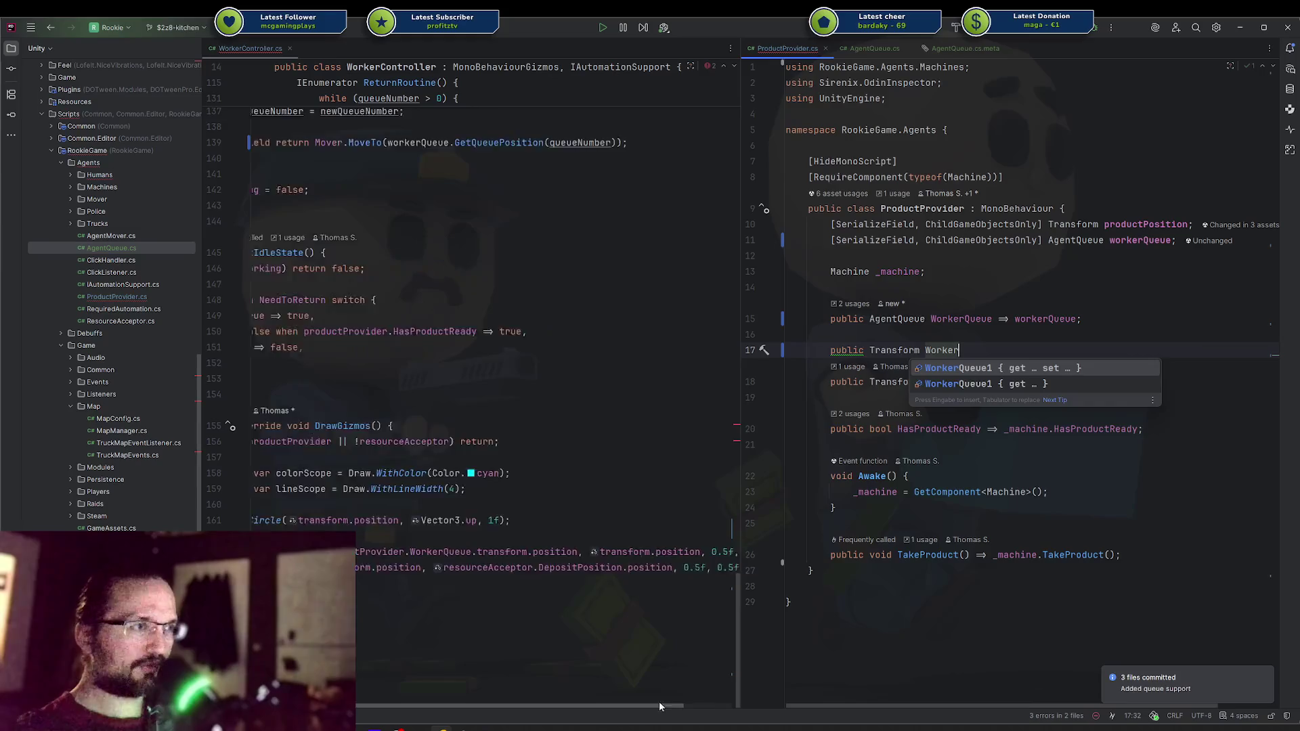
{"action": "scroll", "coordinate": [693, 704], "scroll_direction": "left", "scroll_amount": 3}
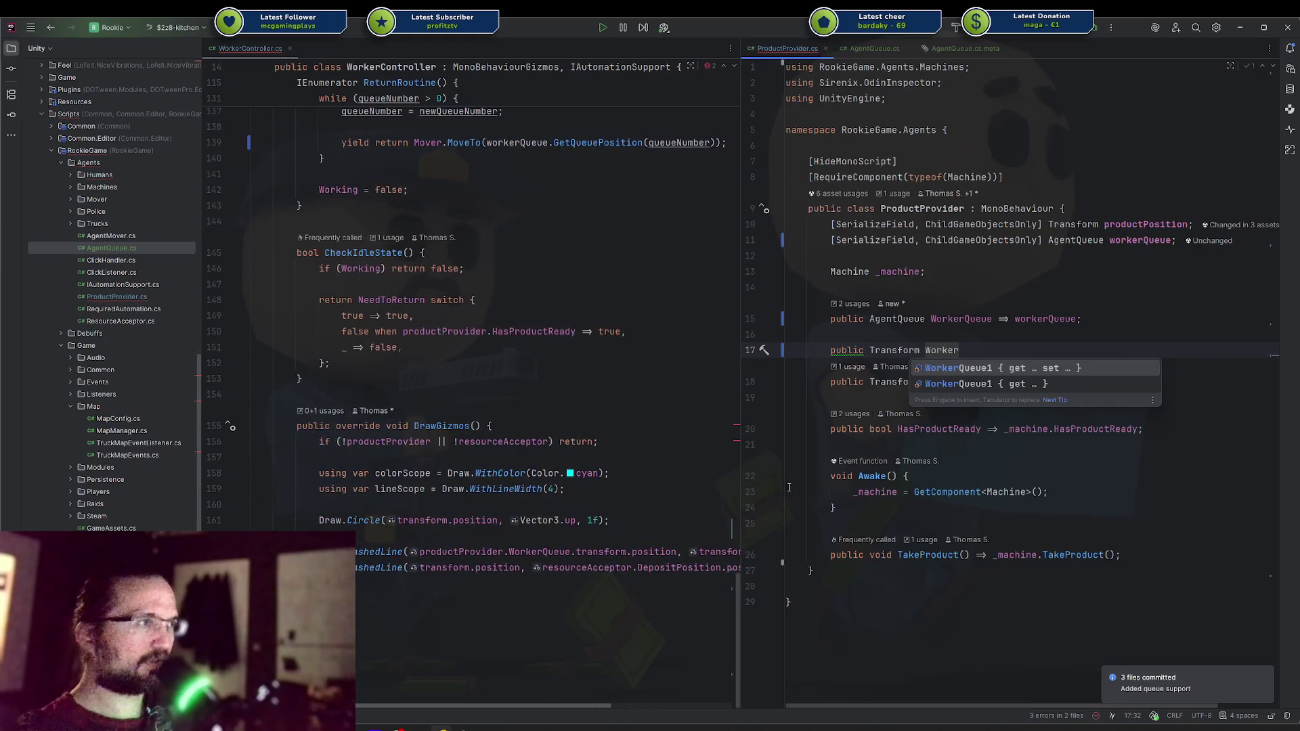
Step: Delete the unfinished Transform Worker line and jump to the next error
{"action": "triple_click", "coordinate": [943, 354]}
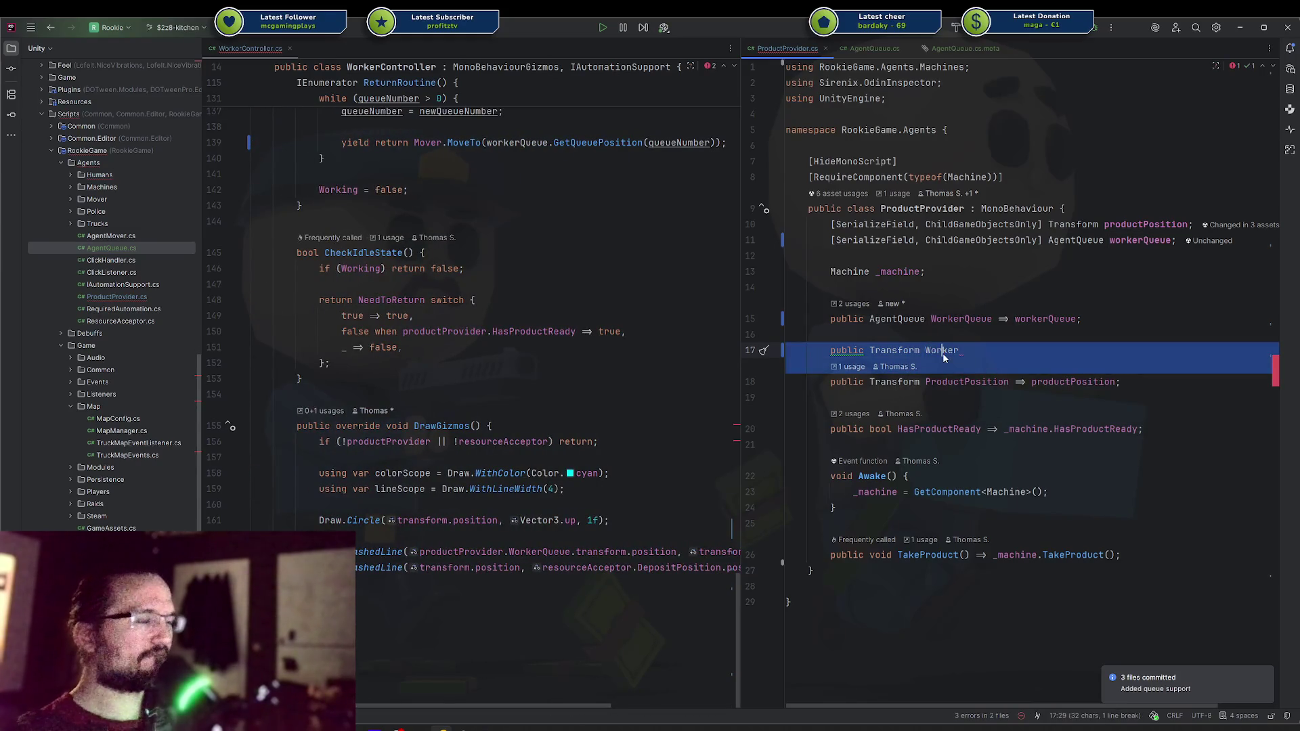
{"action": "key", "text": "BackSpace"}
{"action": "key", "text": "F2"}
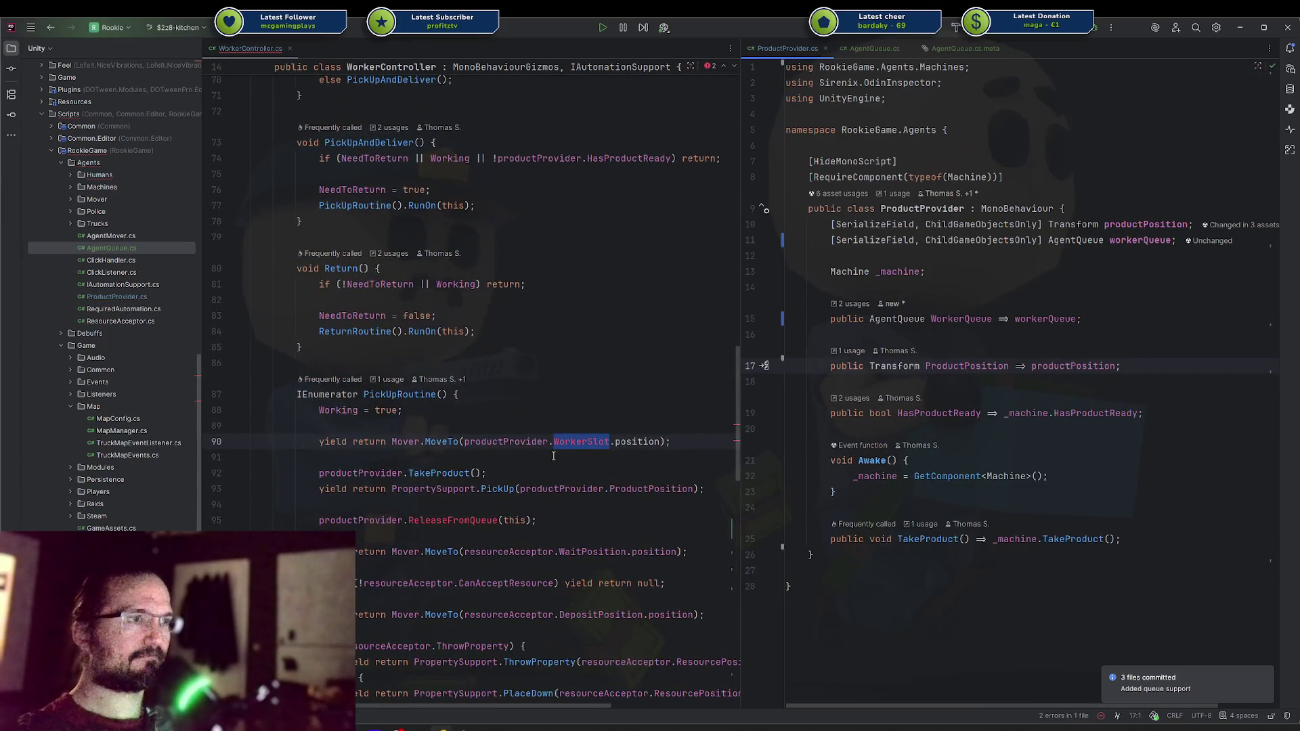
Step: Change the reference on line 95 to productProvider.WorkerQueue
{"action": "double_click", "coordinate": [366, 522]}
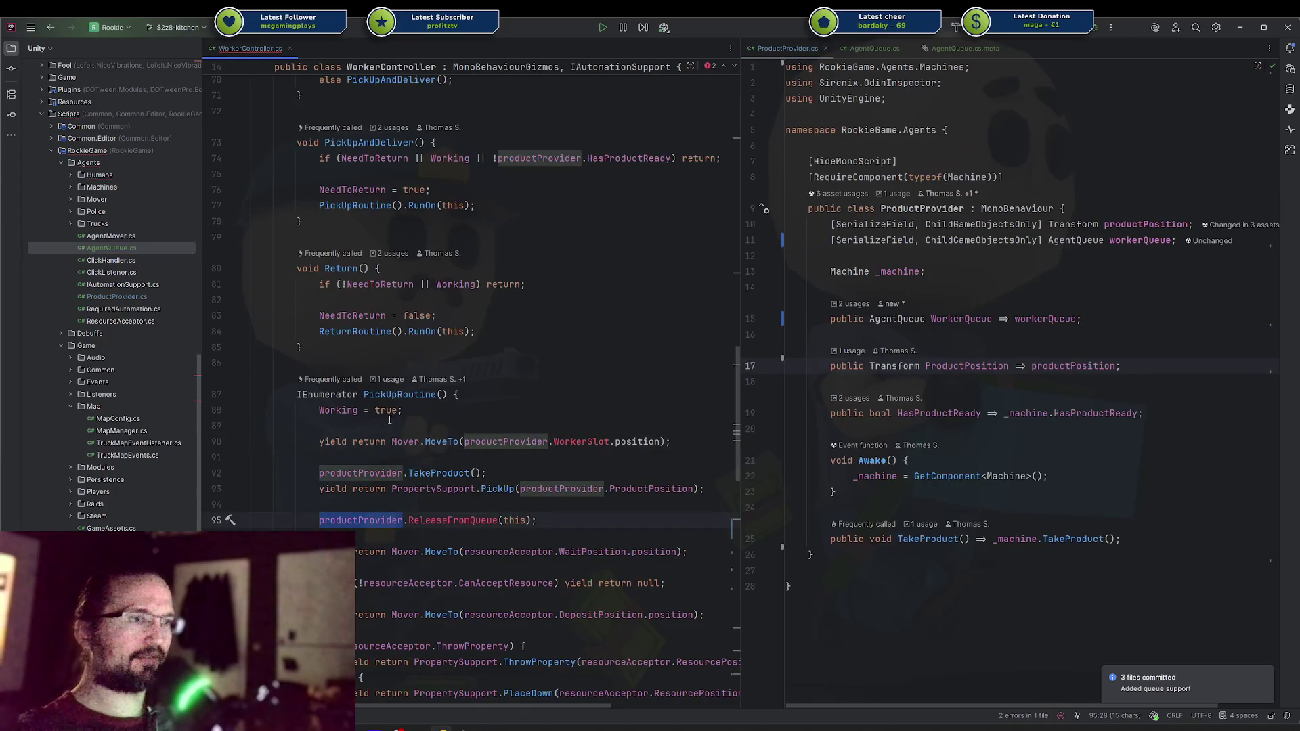
{"action": "type", "text": "prodd"}
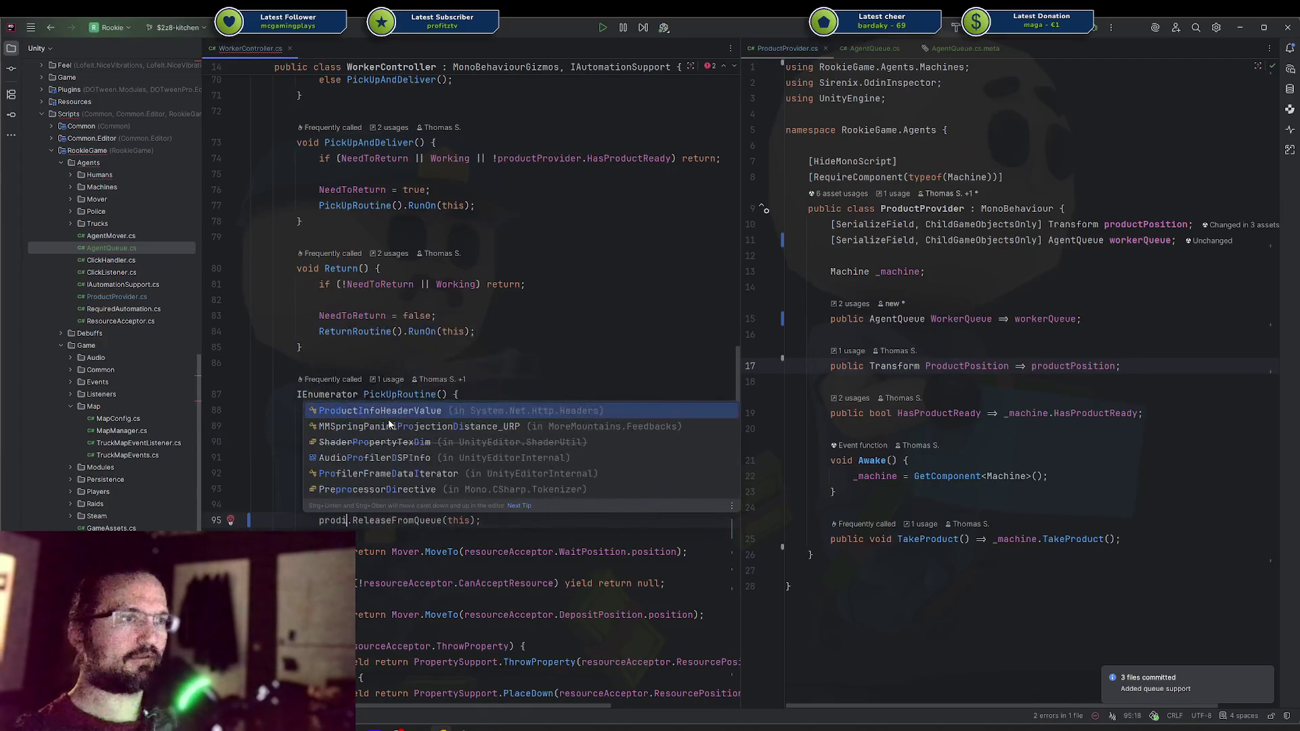
{"action": "key", "text": "BackSpace"}
{"action": "type", "text": "uc"}
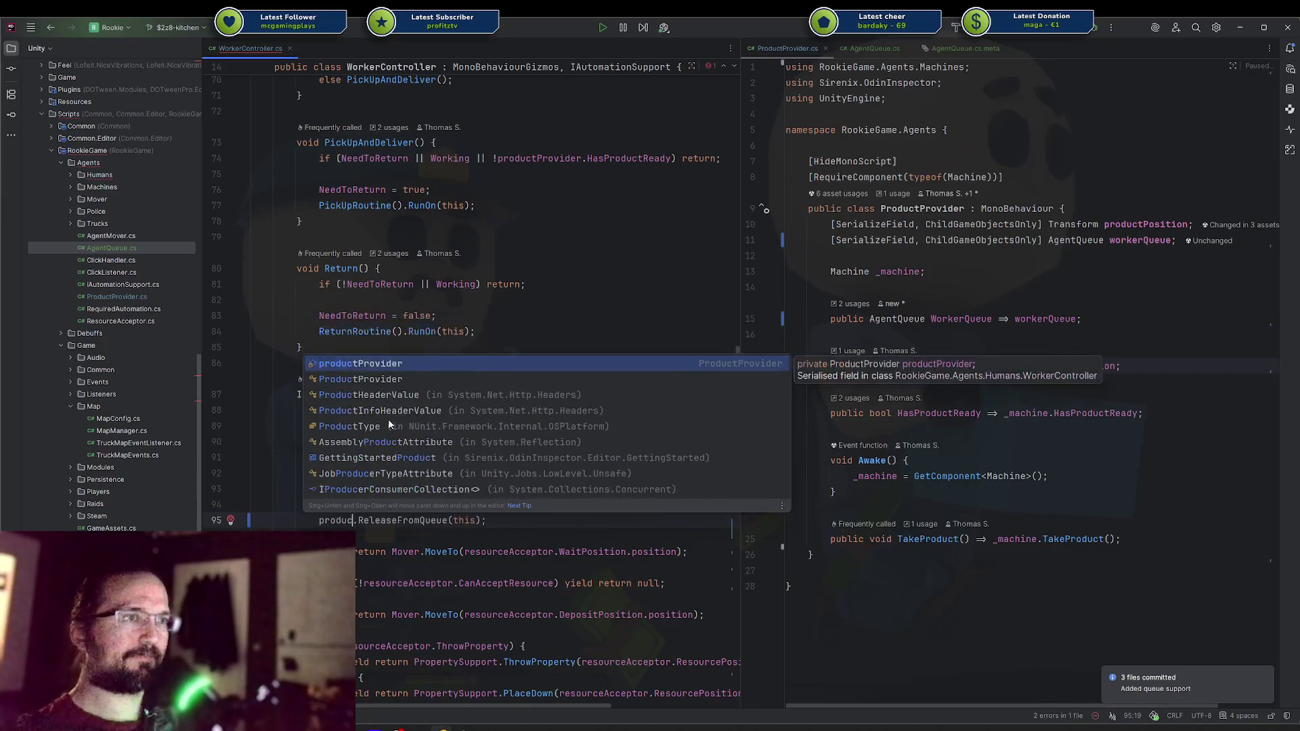
{"action": "type", "text": ".wo"}
{"action": "key", "text": "Return"}
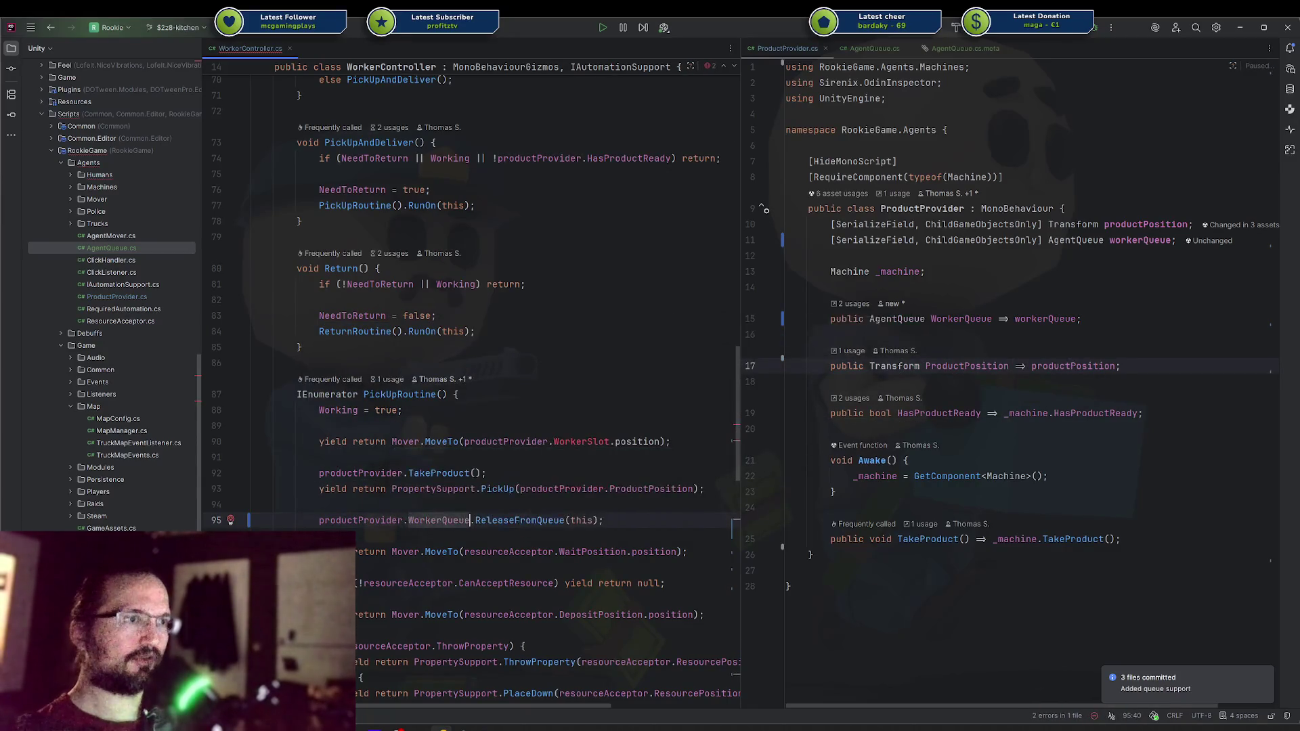
Step: On line 90, replace WorkerSlot with productProvider.WorkerQueue.transform
{"action": "left_click", "coordinate": [544, 442]}
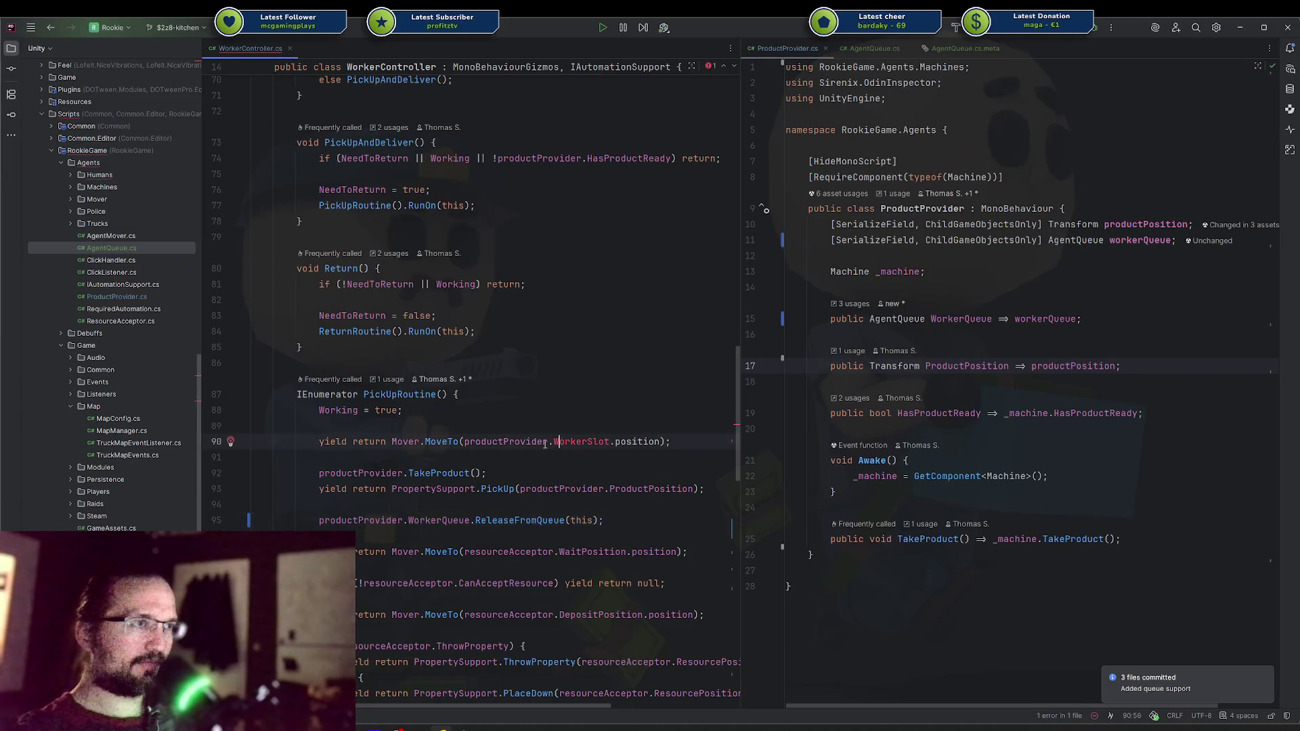
{"action": "type", "text": ".wor."}
{"action": "key", "text": "Return"}
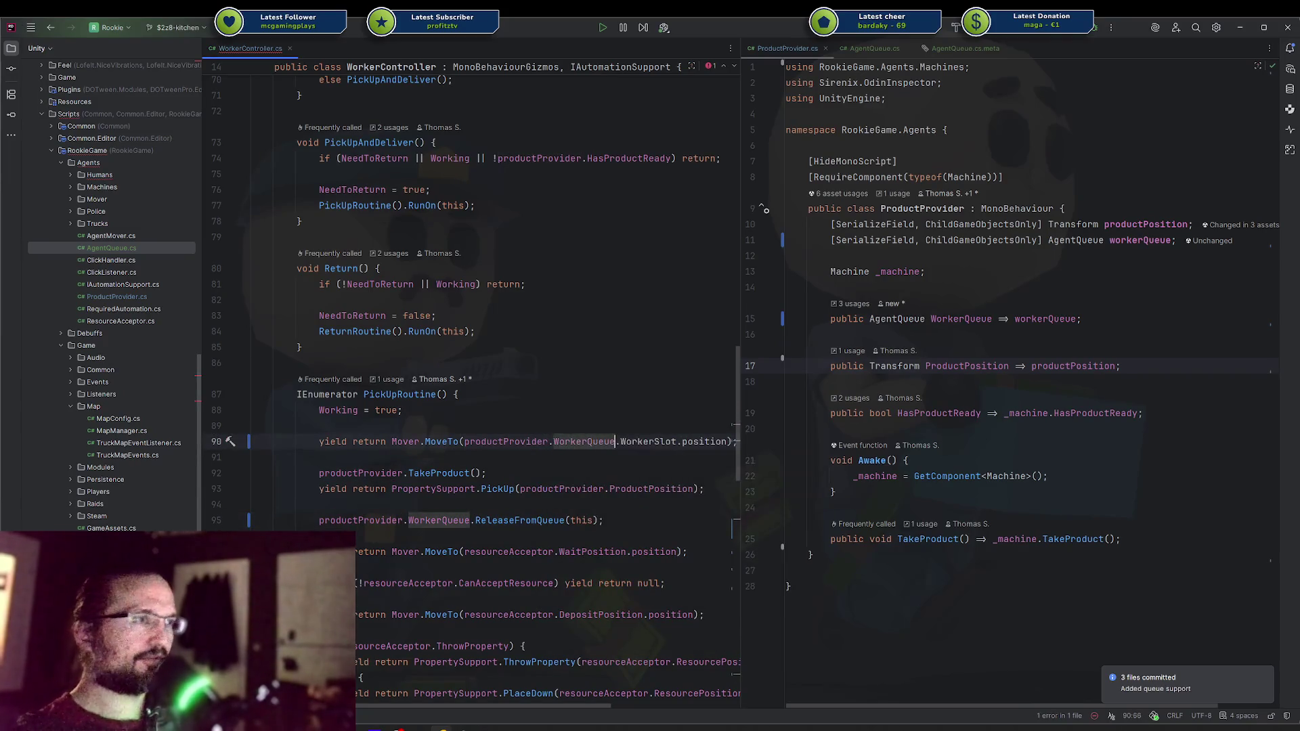
{"action": "key", "text": "ctrl+Delete"}
{"action": "type", "text": "tra"}
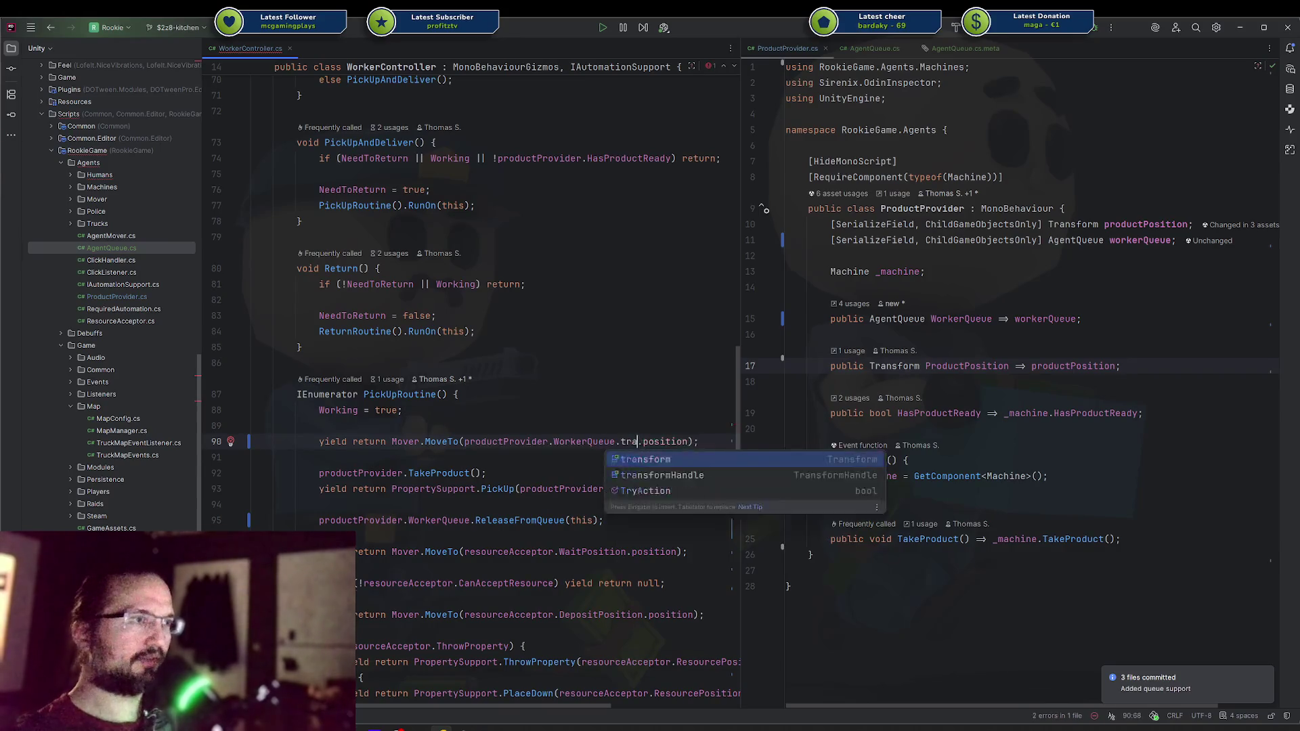
{"action": "key", "text": "Return"}
{"action": "scroll", "coordinate": [530, 428], "scroll_direction": "up", "scroll_amount": 20}
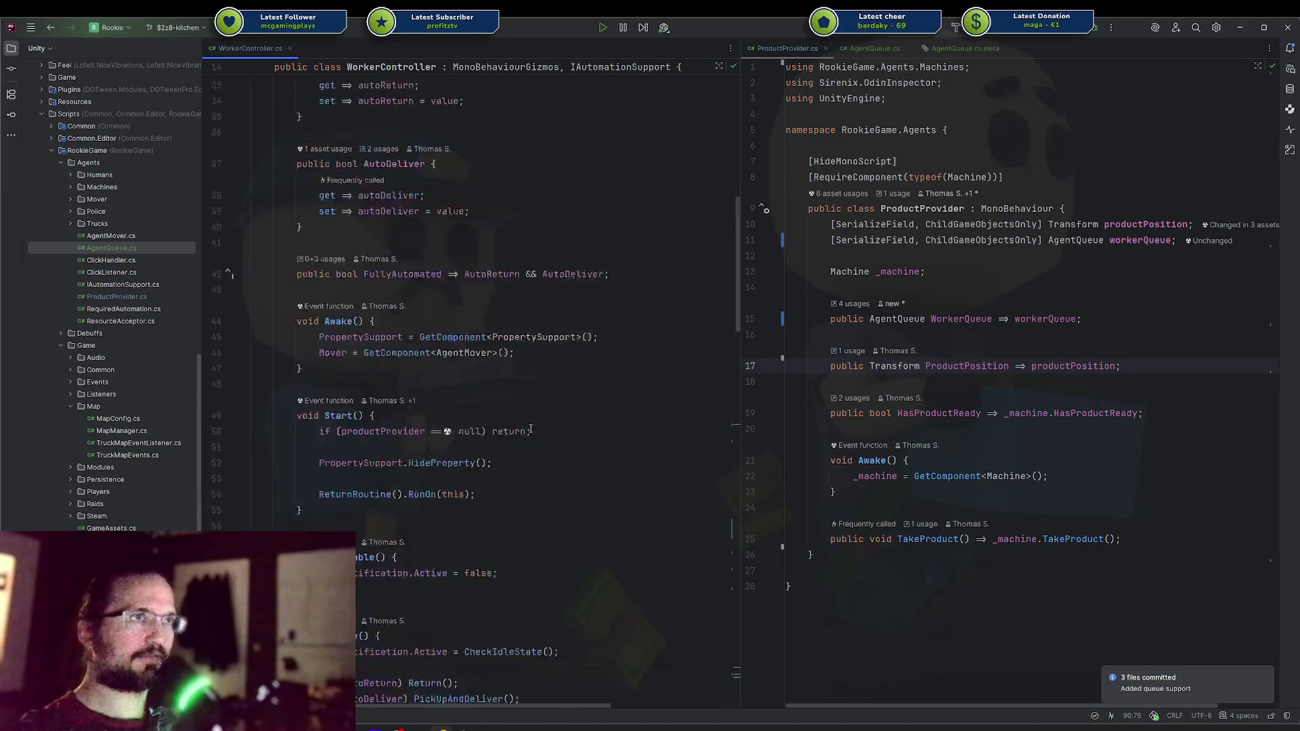
{"action": "scroll", "coordinate": [531, 428], "scroll_direction": "down", "scroll_amount": 20}
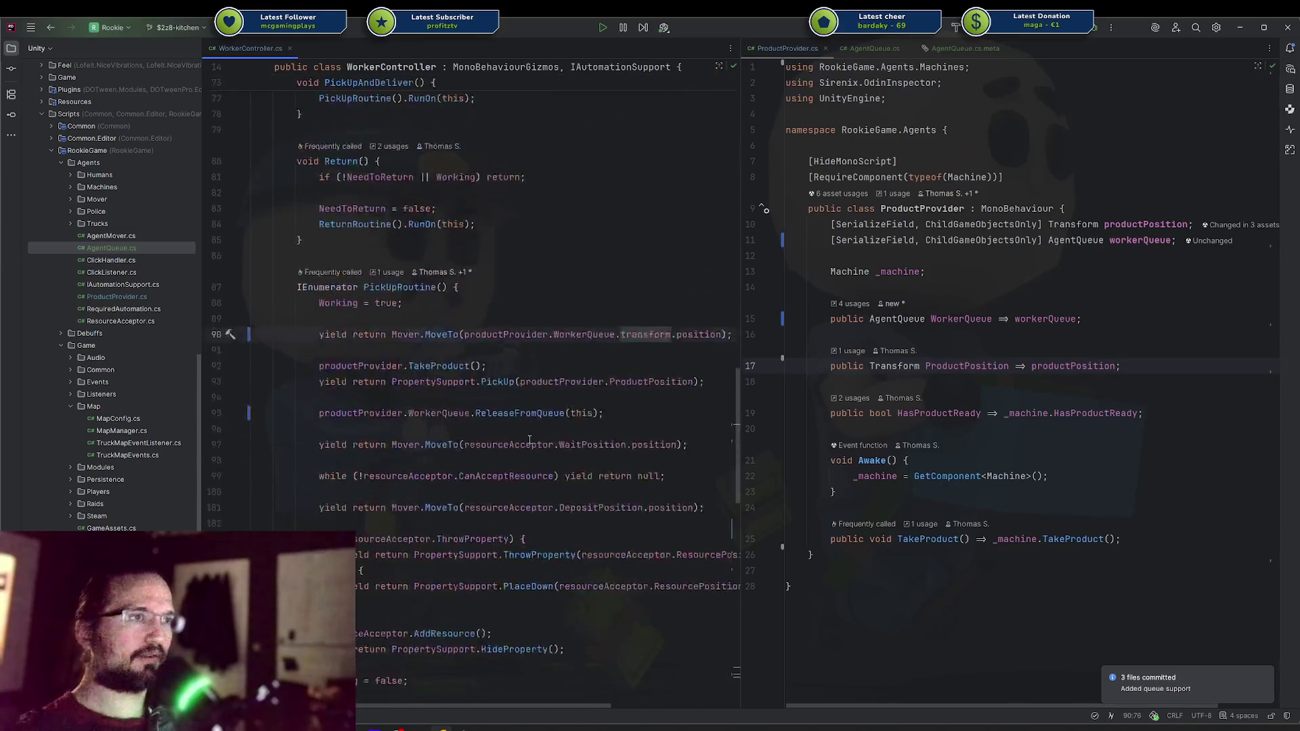
{"action": "scroll", "coordinate": [530, 441], "scroll_direction": "down", "scroll_amount": 10}
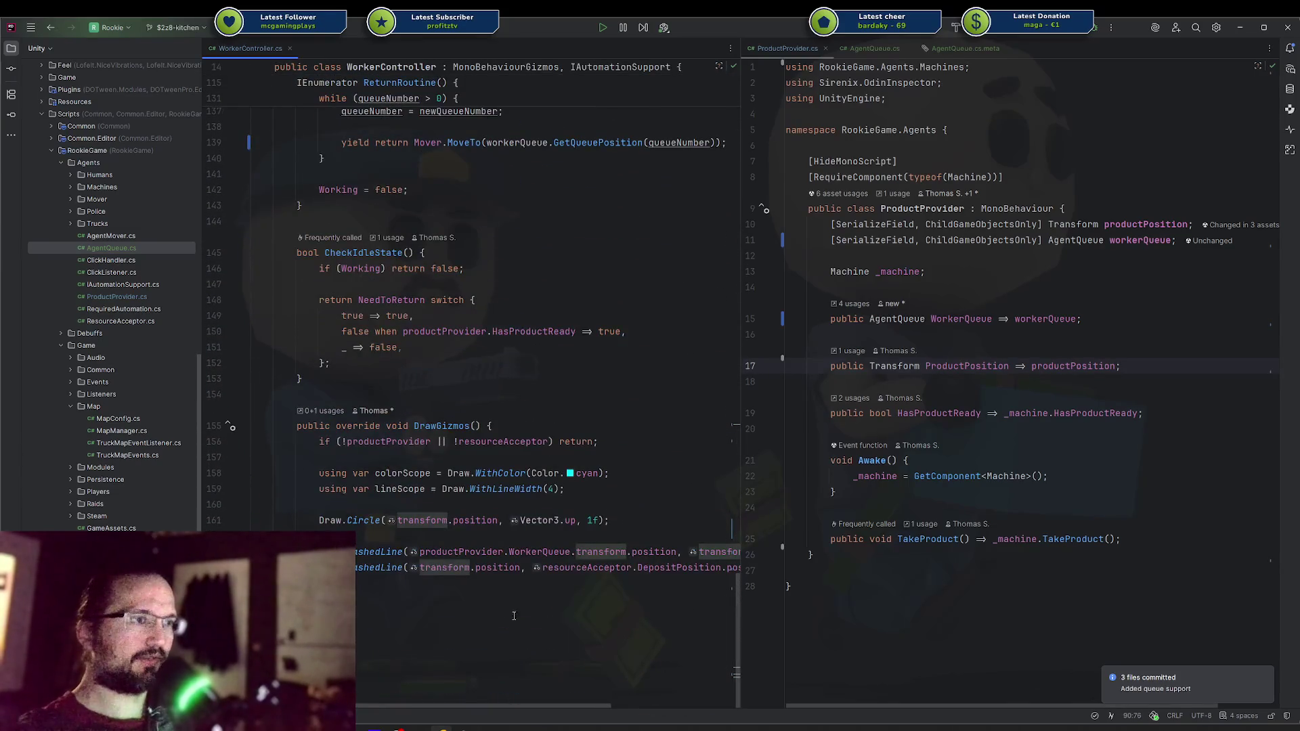
Step: Switch to Unity and inspect the Worker (1) and Mock Machine objects
{"action": "mouse_move", "coordinate": [447, 727]}
{"action": "left_click", "coordinate": [458, 692]}
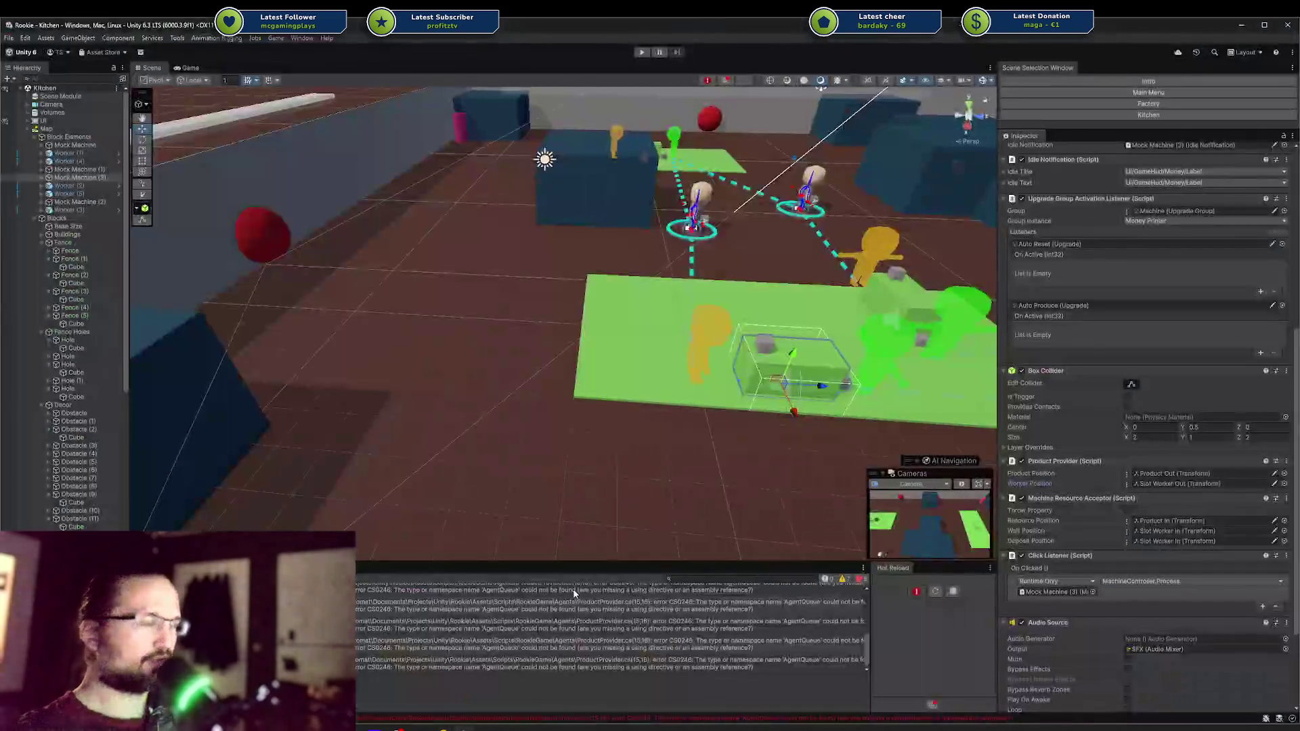
{"action": "left_click", "coordinate": [68, 155]}
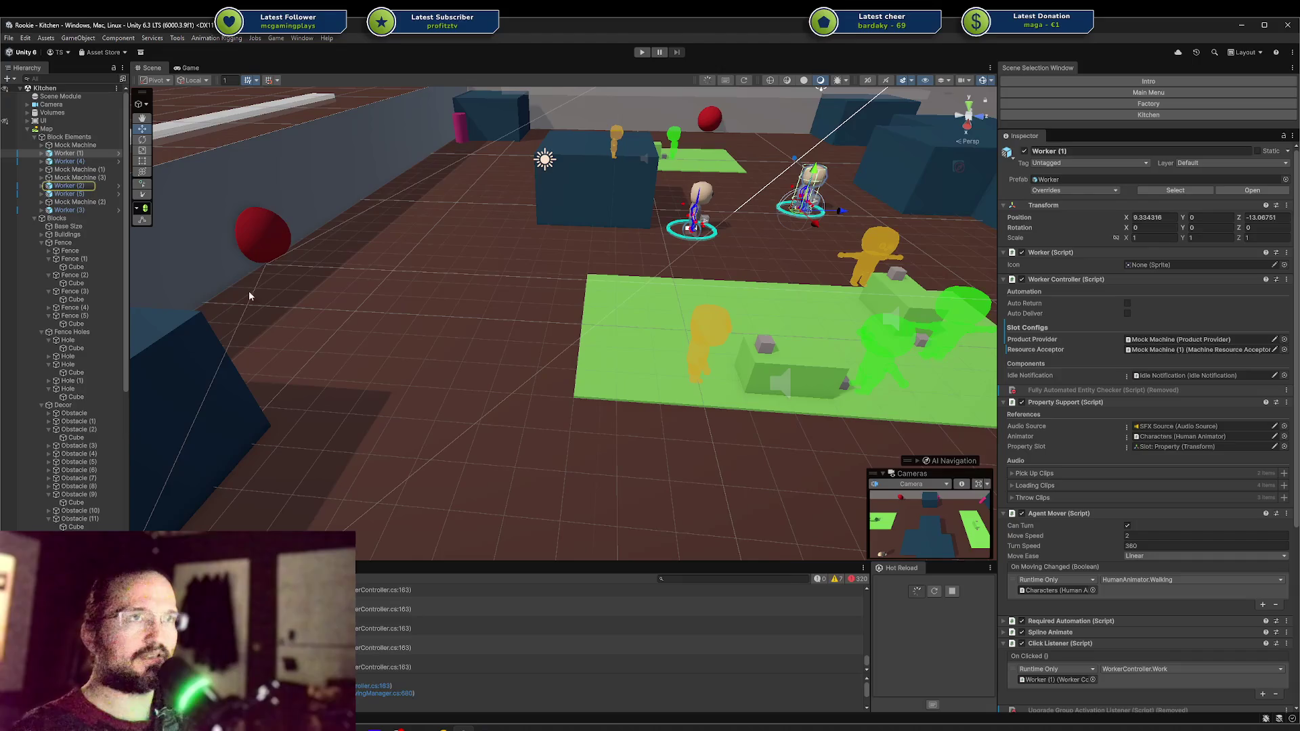
{"action": "left_click", "coordinate": [75, 146]}
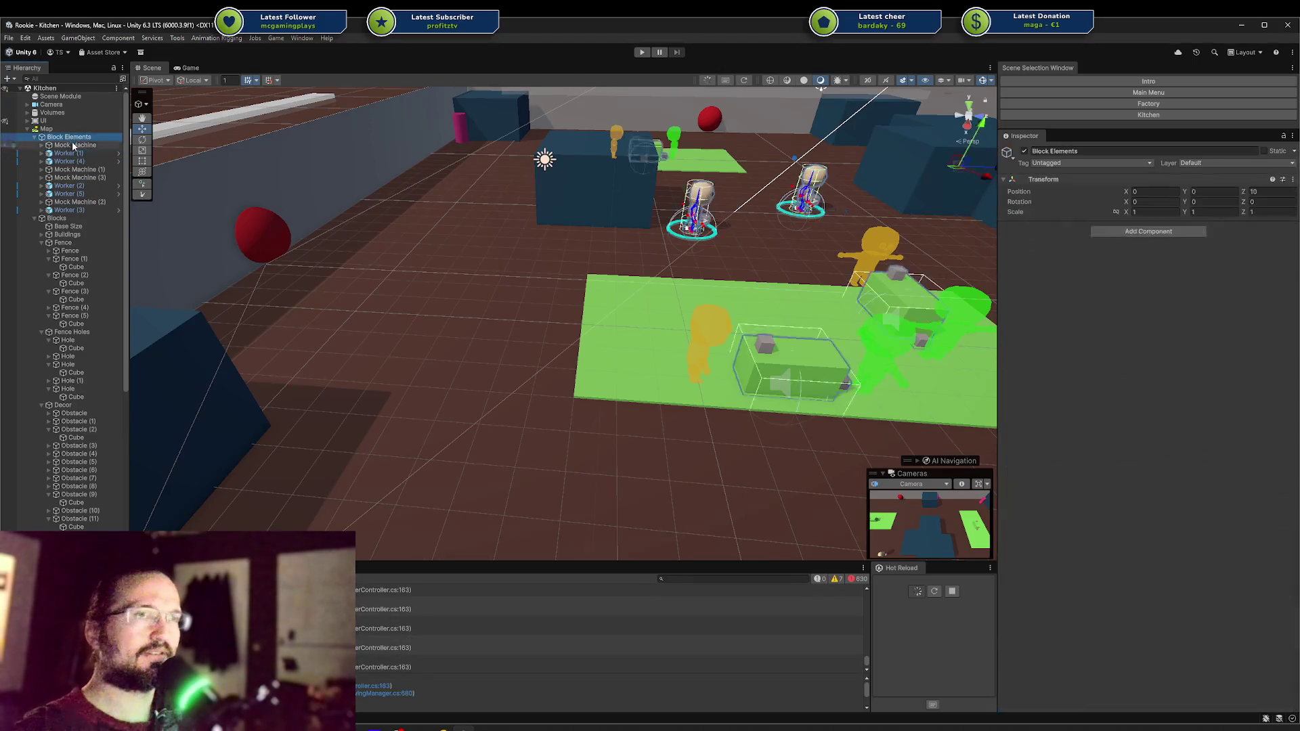
{"action": "left_click", "coordinate": [447, 728]}
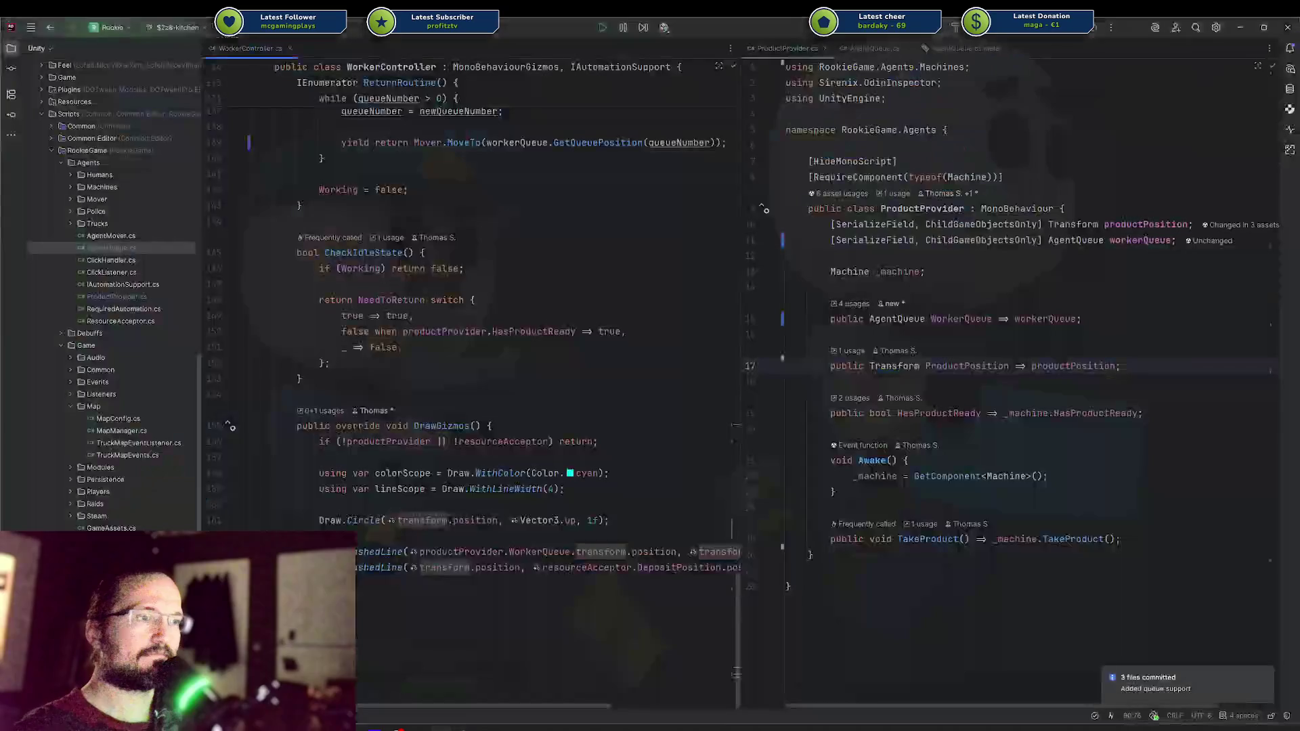
{"action": "left_click", "coordinate": [429, 441]}
{"action": "mouse_move", "coordinate": [461, 447]}
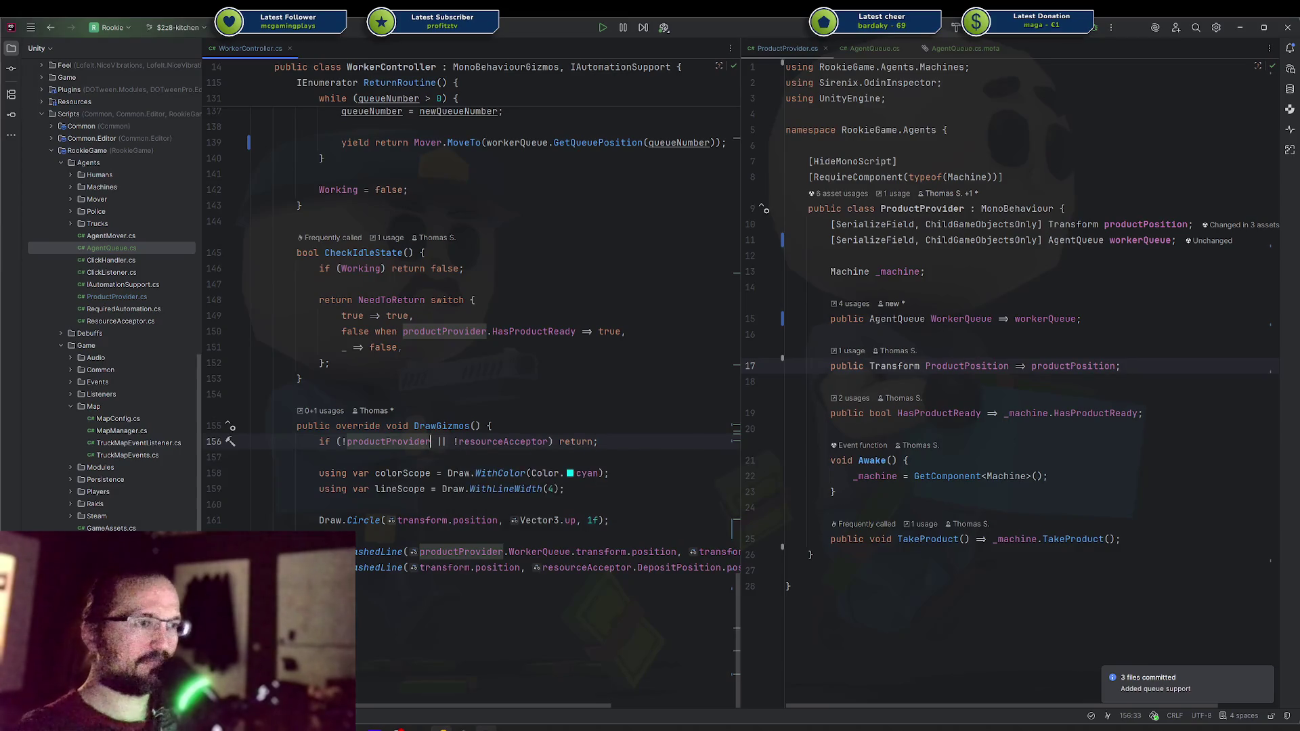
{"action": "left_click", "coordinate": [486, 728]}
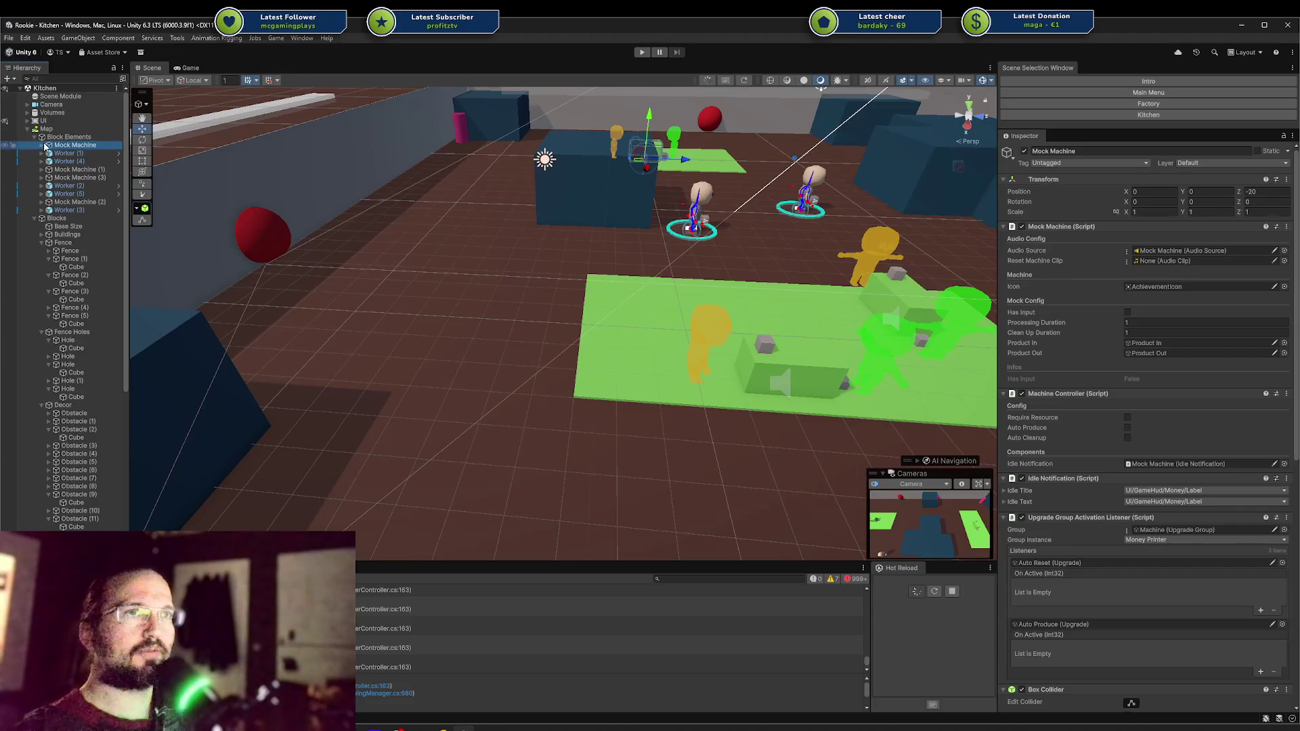
Step: Expand Mock Machine, look over Product In and Product Out, then select Slot Worker Out
{"action": "left_click", "coordinate": [42, 145]}
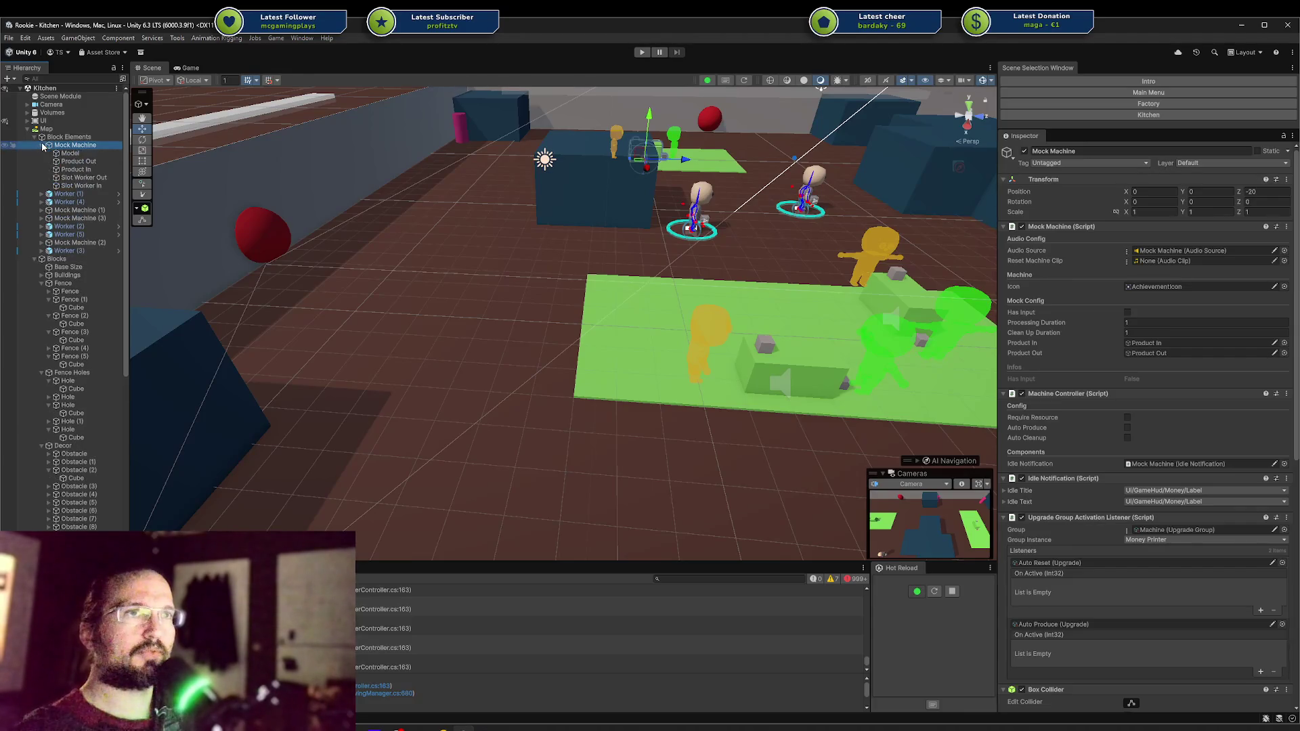
{"action": "left_click", "coordinate": [97, 169]}
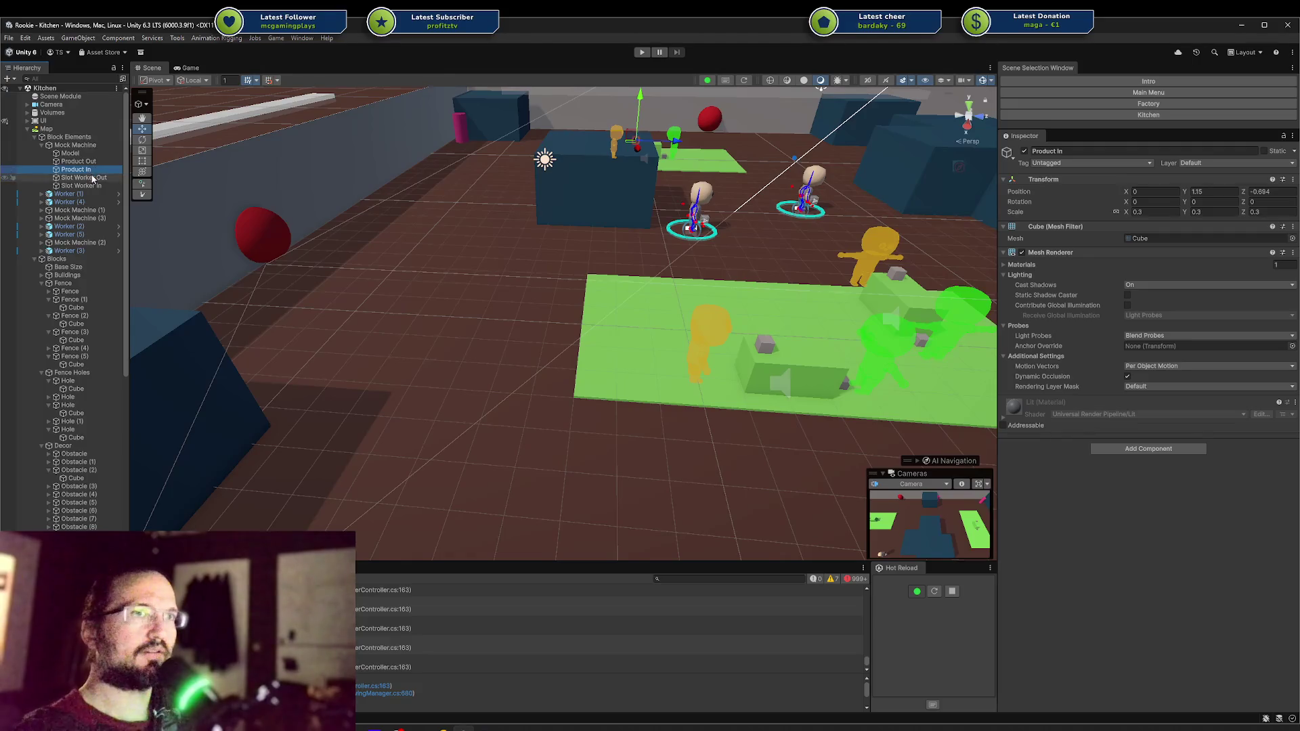
{"action": "left_click", "coordinate": [93, 164]}
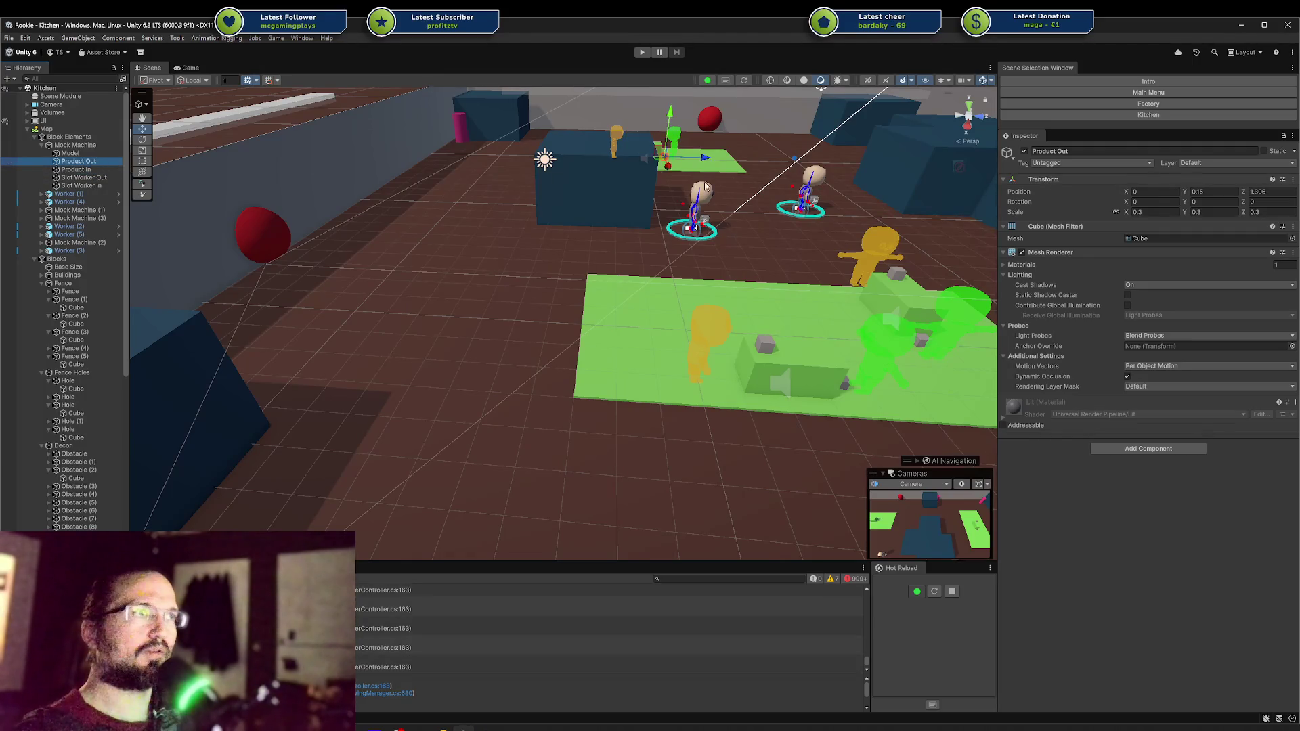
{"action": "key", "text": "f"}
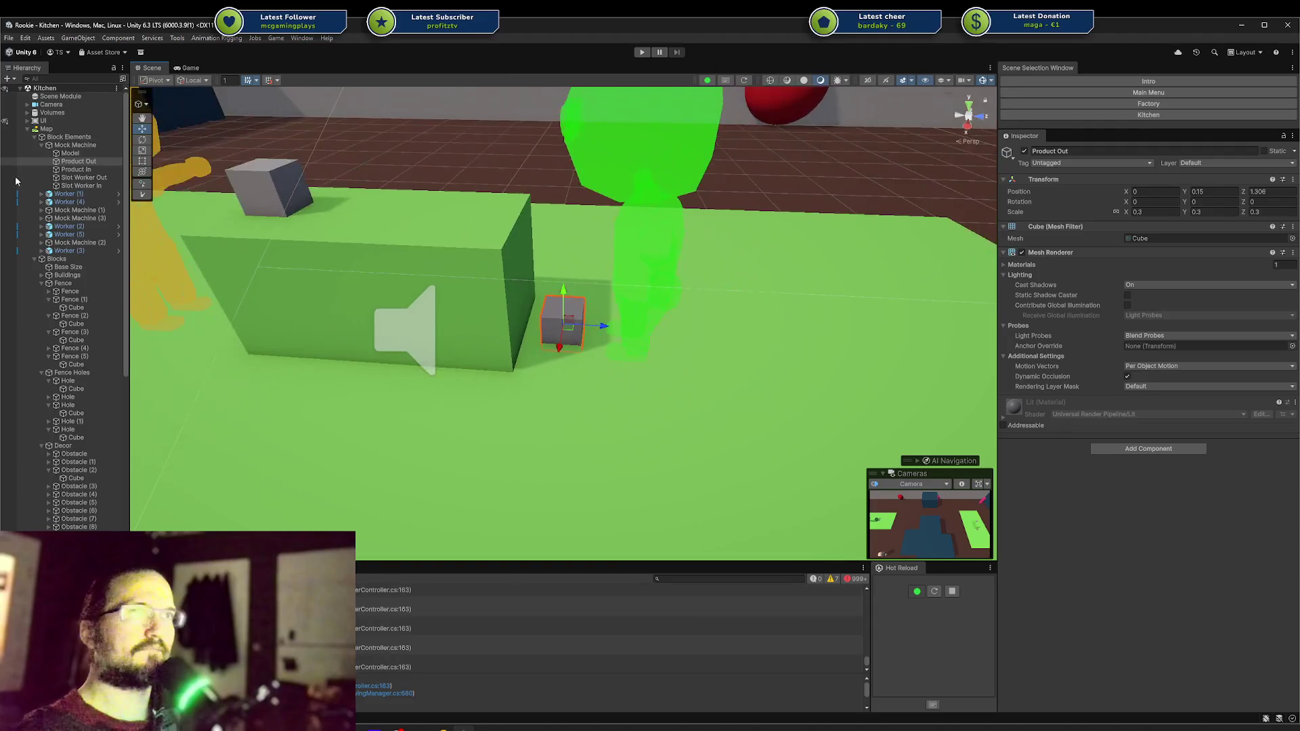
{"action": "left_click", "coordinate": [75, 145]}
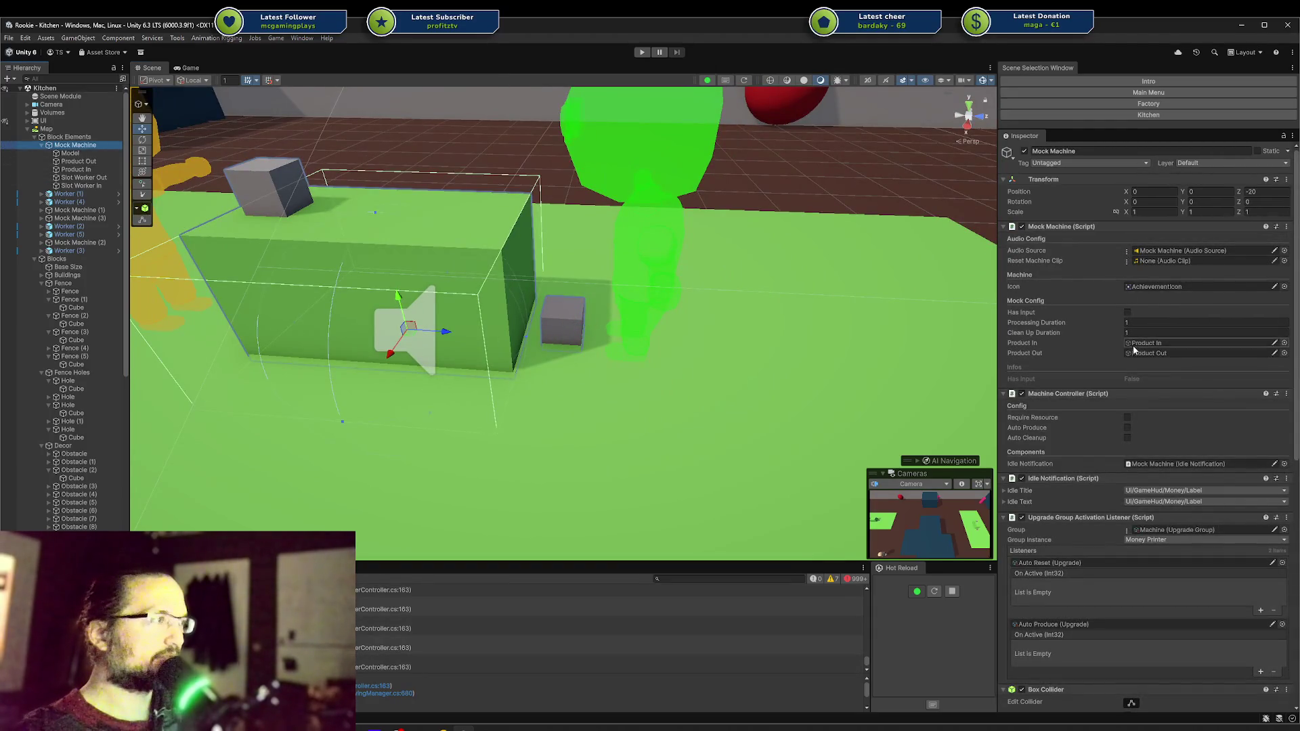
{"action": "left_click", "coordinate": [99, 178]}
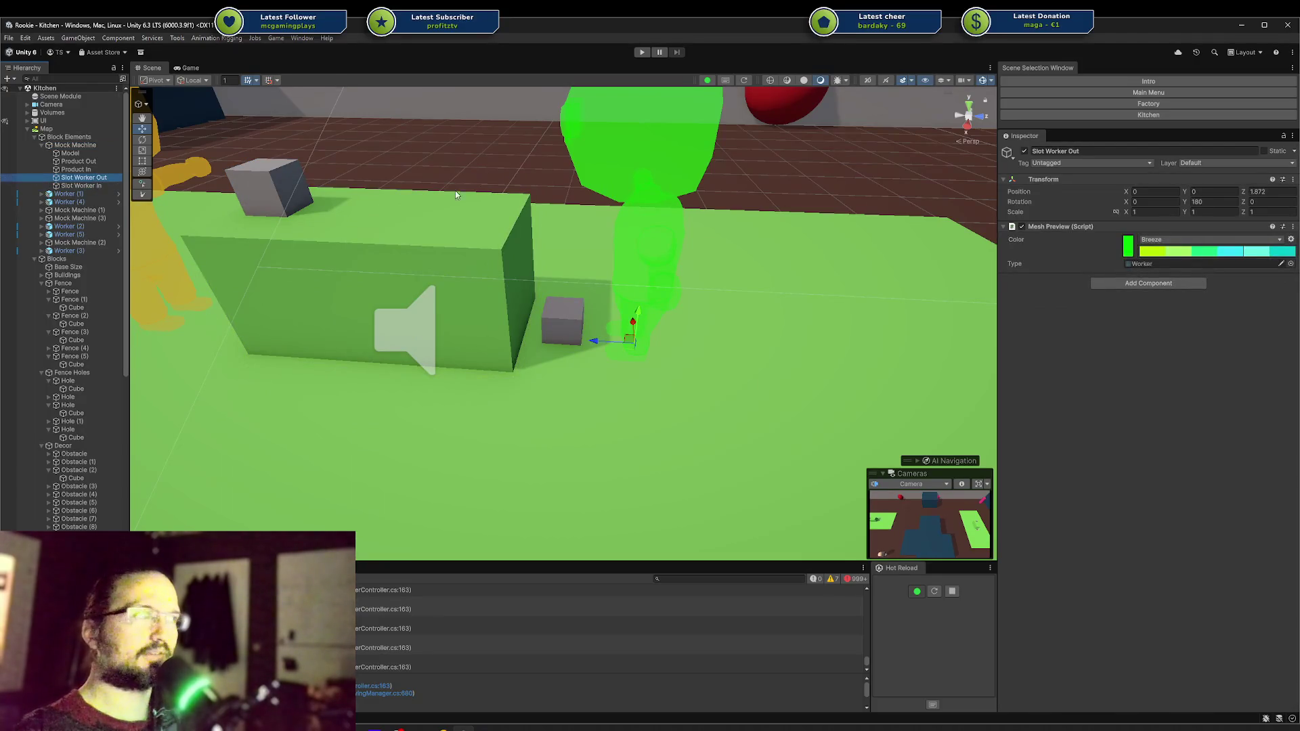
Step: Add an Agent Queue component to Slot Worker Out and move it above Mesh Preview
{"action": "left_click", "coordinate": [1168, 285]}
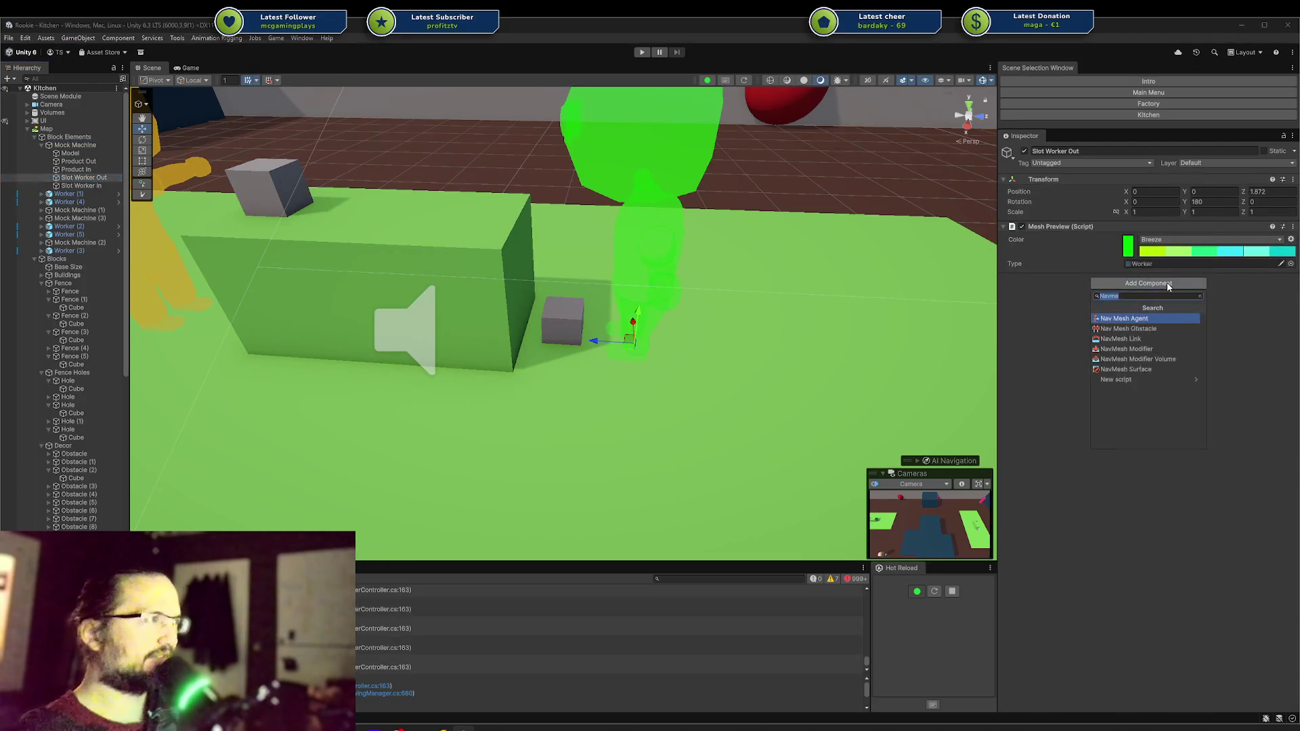
{"action": "type", "text": "agent"}
{"action": "key", "text": "Return"}
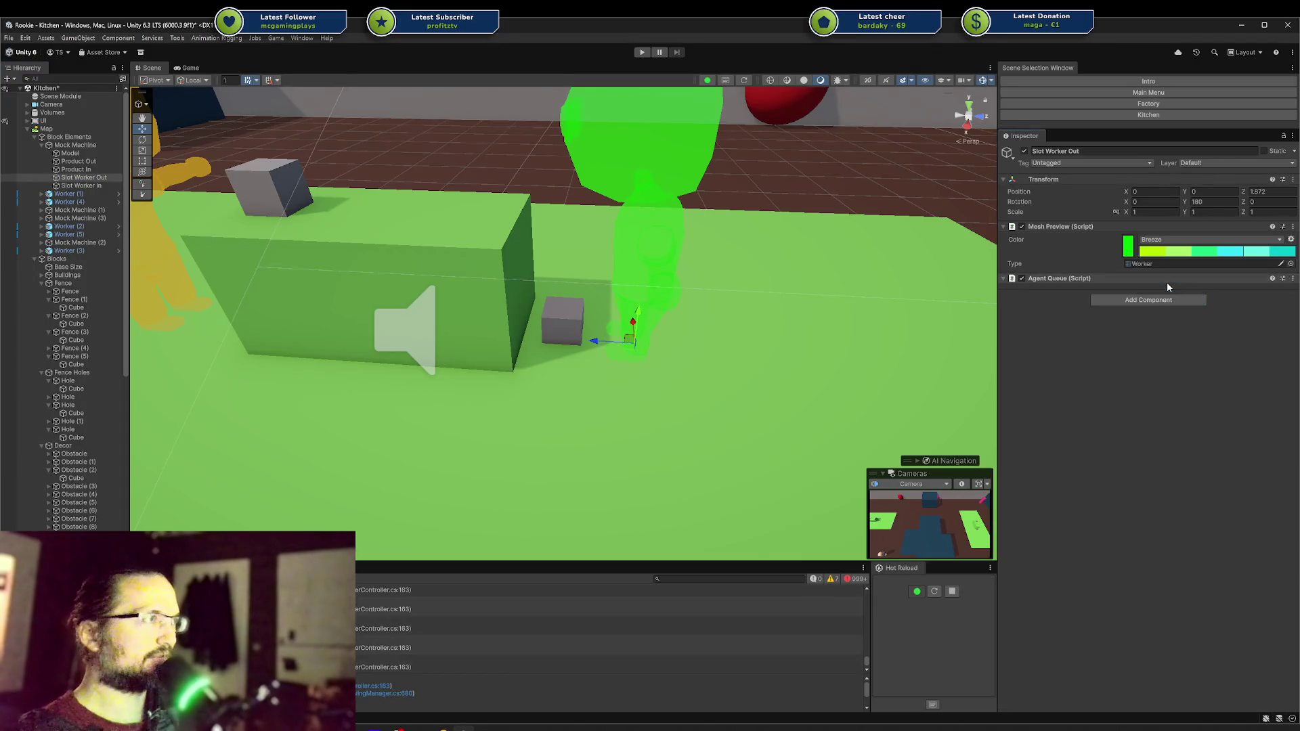
{"action": "left_click_drag", "start_coordinate": [1015, 278], "coordinate": [1047, 220]}
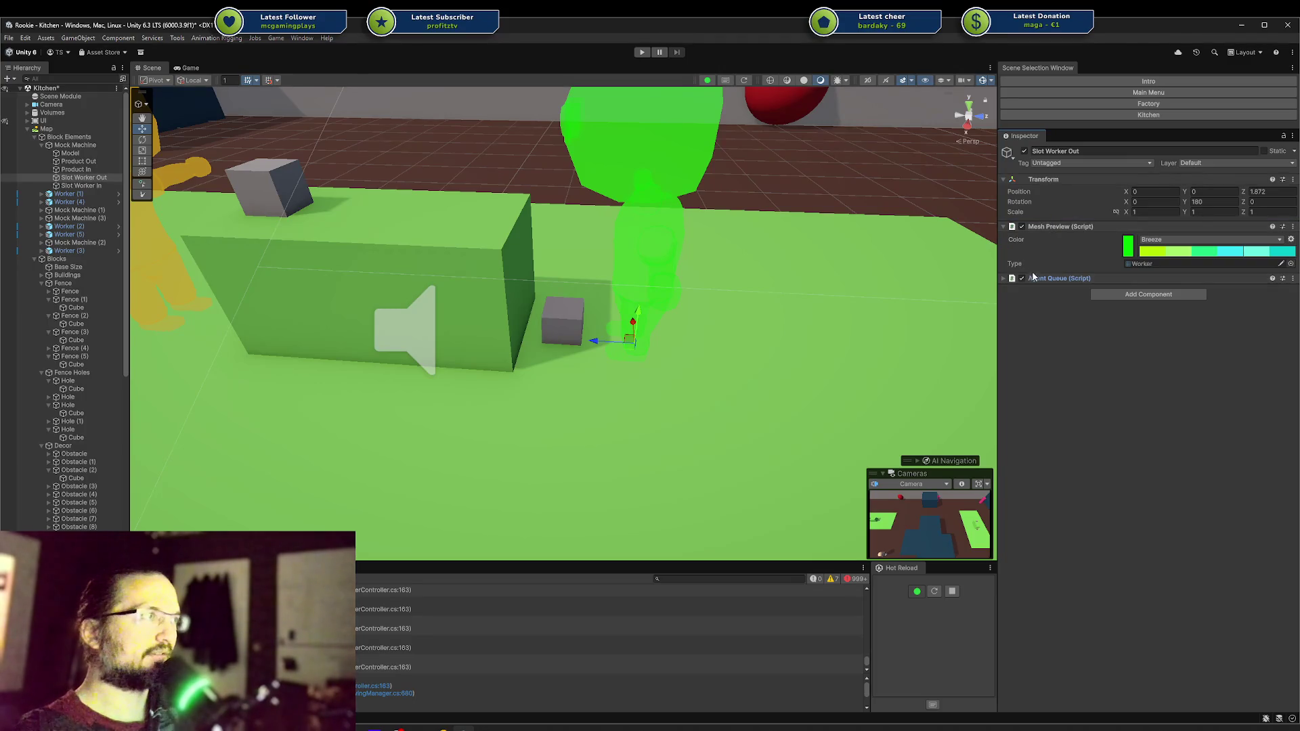
{"action": "left_click_drag", "start_coordinate": [1033, 276], "coordinate": [1047, 223]}
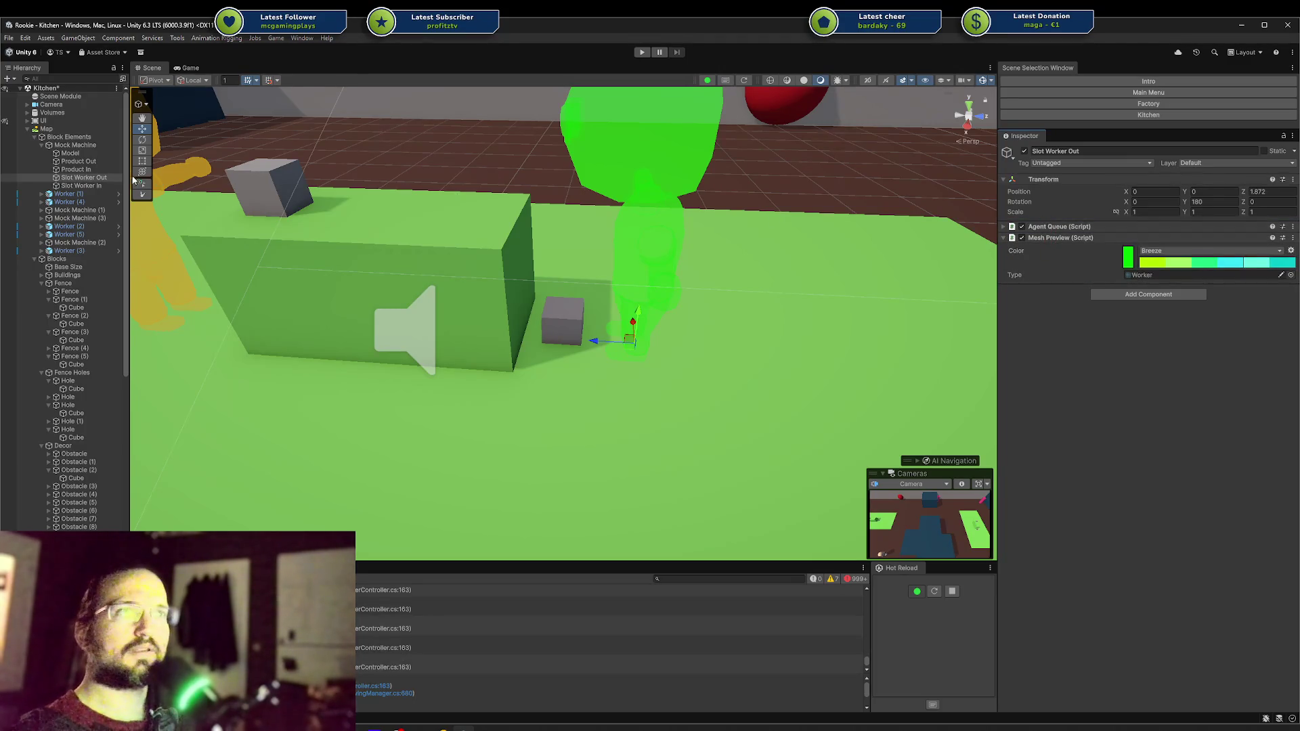
Step: Save the scene and select the parent Mock Machine
{"action": "key", "text": "ctrl+s"}
{"action": "key", "text": "Left"}
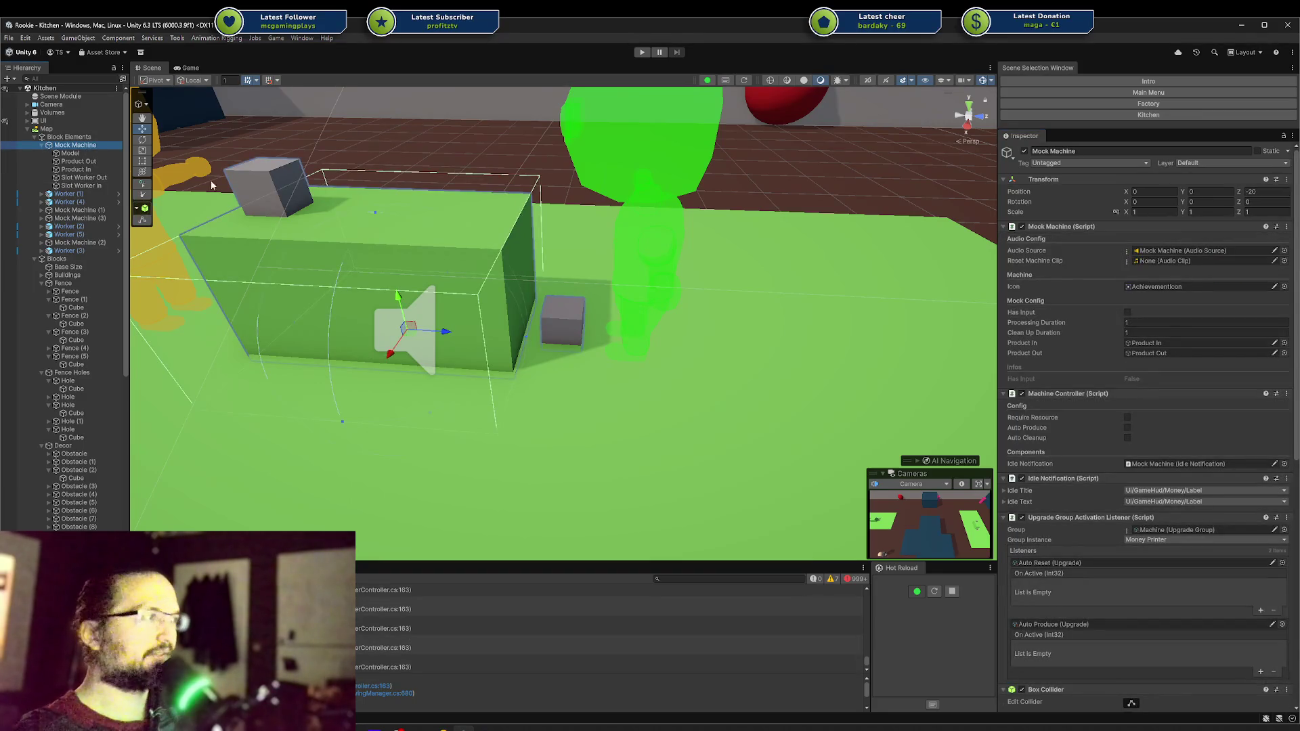
{"action": "scroll", "coordinate": [1144, 348], "scroll_direction": "down", "scroll_amount": 3}
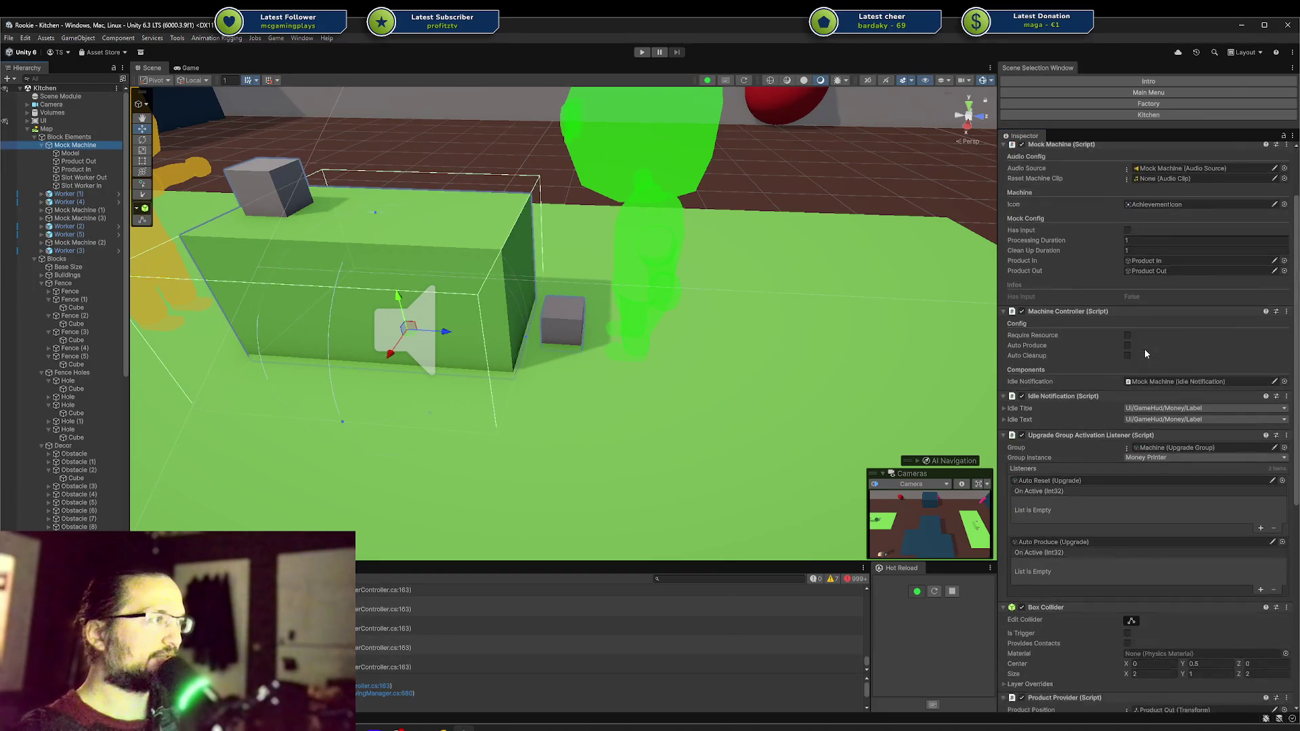
{"action": "scroll", "coordinate": [1145, 372], "scroll_direction": "down", "scroll_amount": 3}
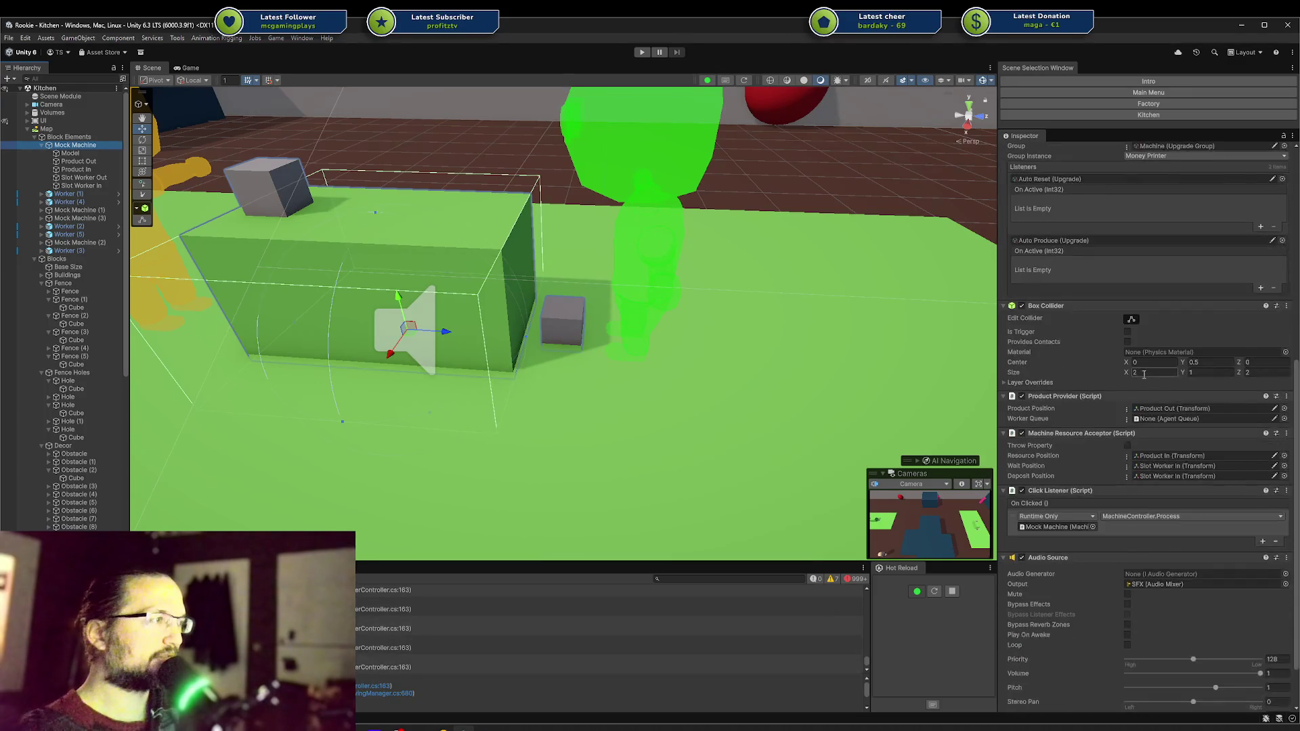
Step: Drag Slot Worker Out into the Product Provider's Worker Queue field, then collapse Mock Machine
{"action": "scroll", "coordinate": [1143, 374], "scroll_direction": "up", "scroll_amount": 6}
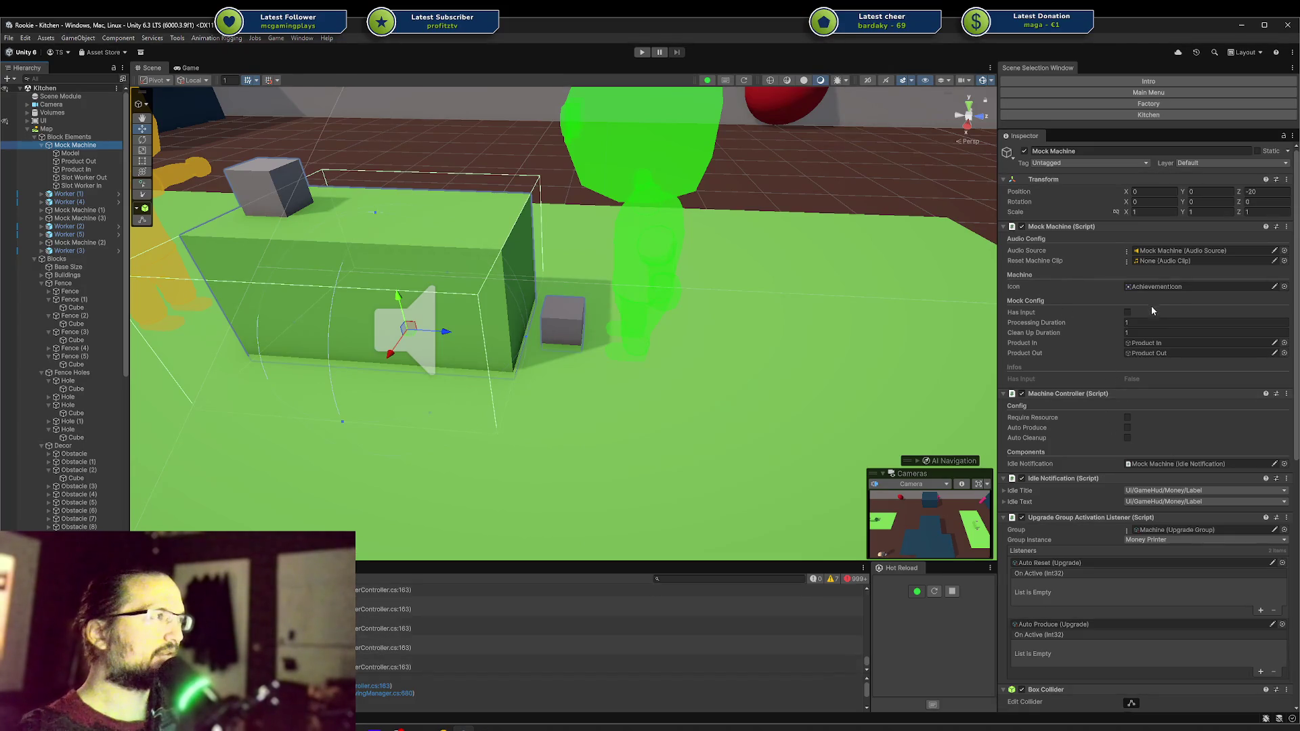
{"action": "scroll", "coordinate": [1140, 359], "scroll_direction": "down", "scroll_amount": 5}
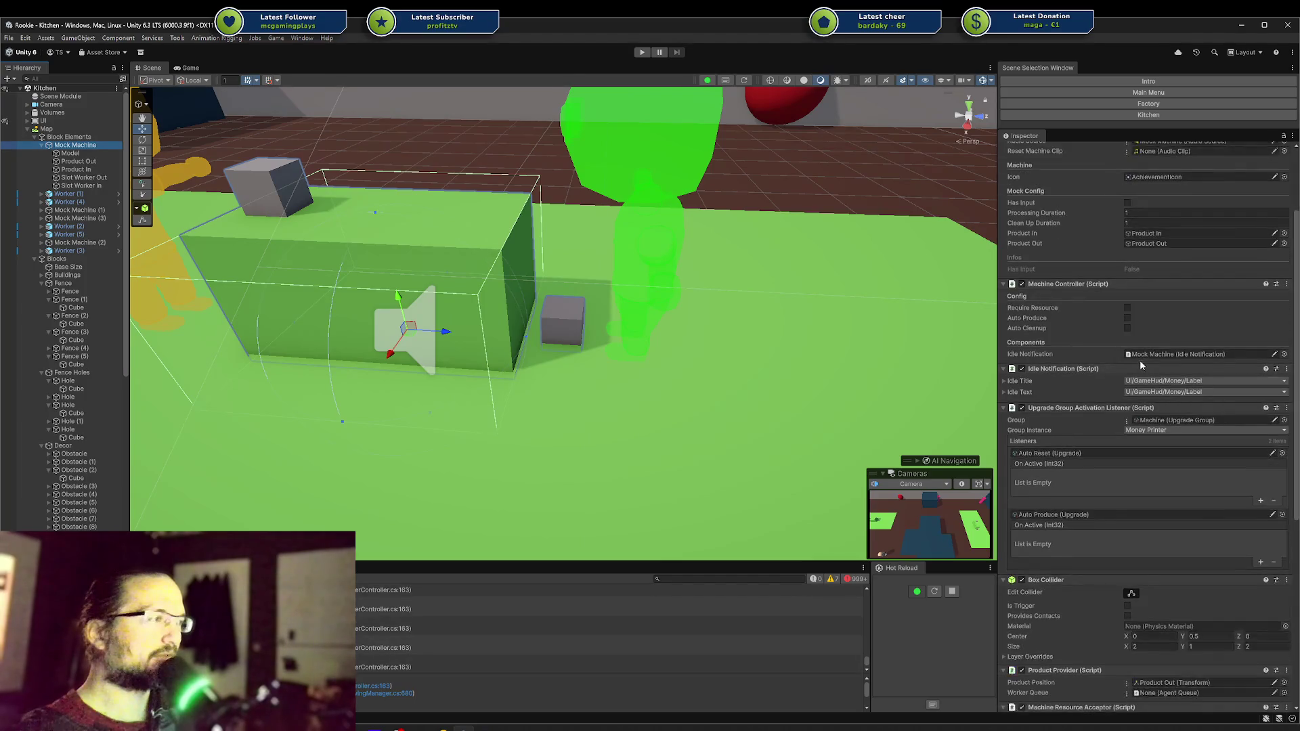
{"action": "scroll", "coordinate": [1139, 362], "scroll_direction": "up", "scroll_amount": 3}
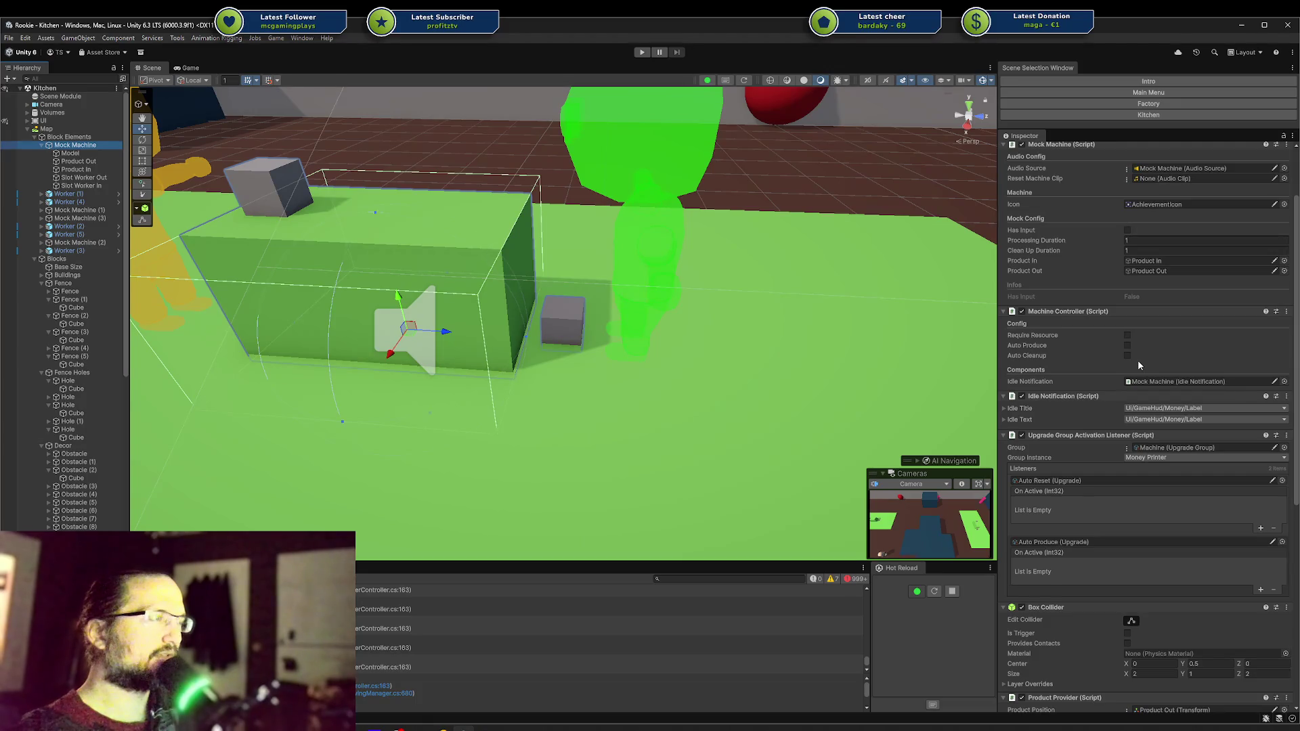
{"action": "scroll", "coordinate": [1138, 359], "scroll_direction": "down", "scroll_amount": 5}
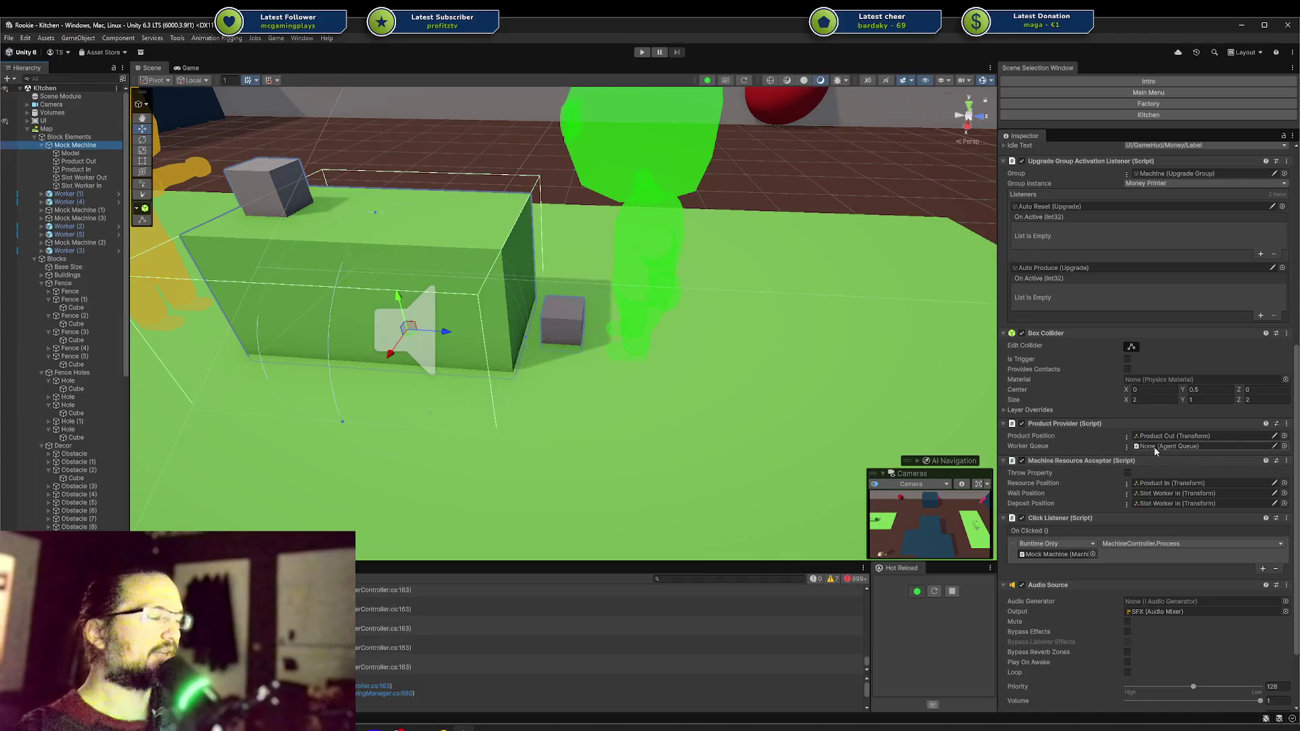
{"action": "left_click_drag", "start_coordinate": [1130, 452], "coordinate": [1151, 446]}
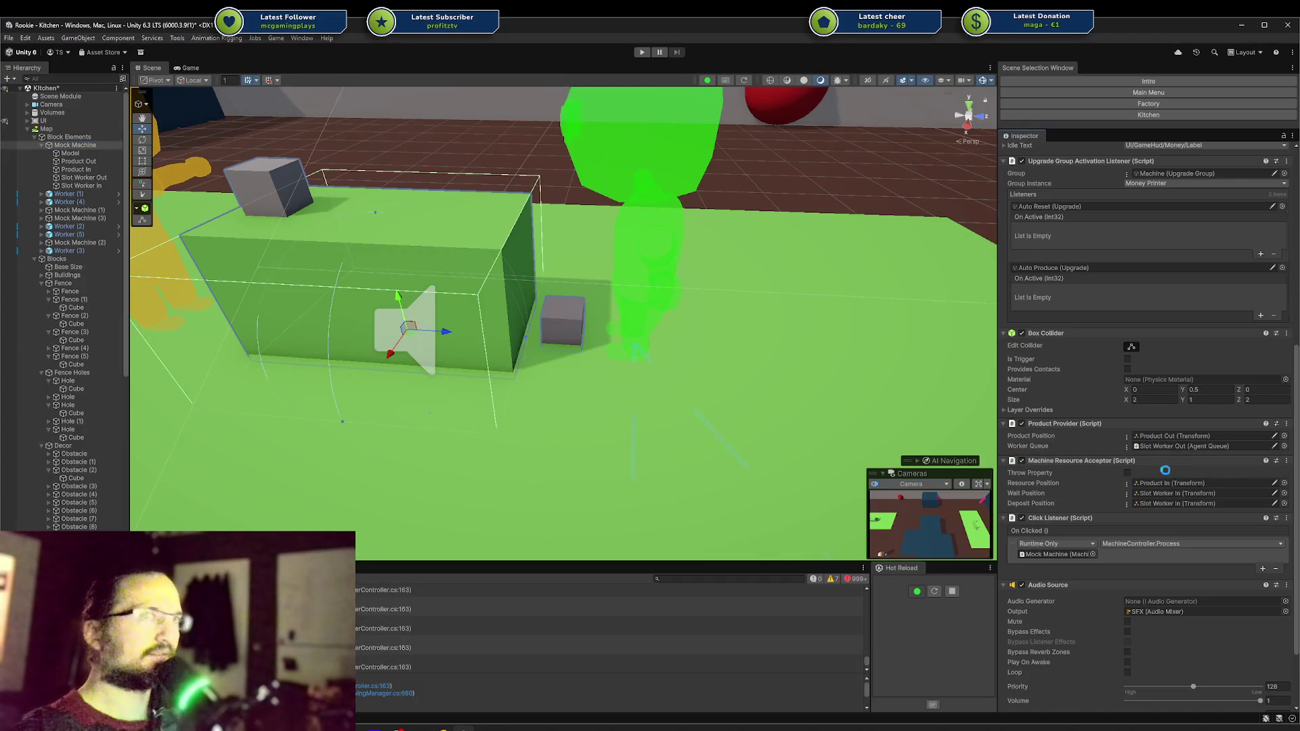
{"action": "left_click", "coordinate": [41, 144]}
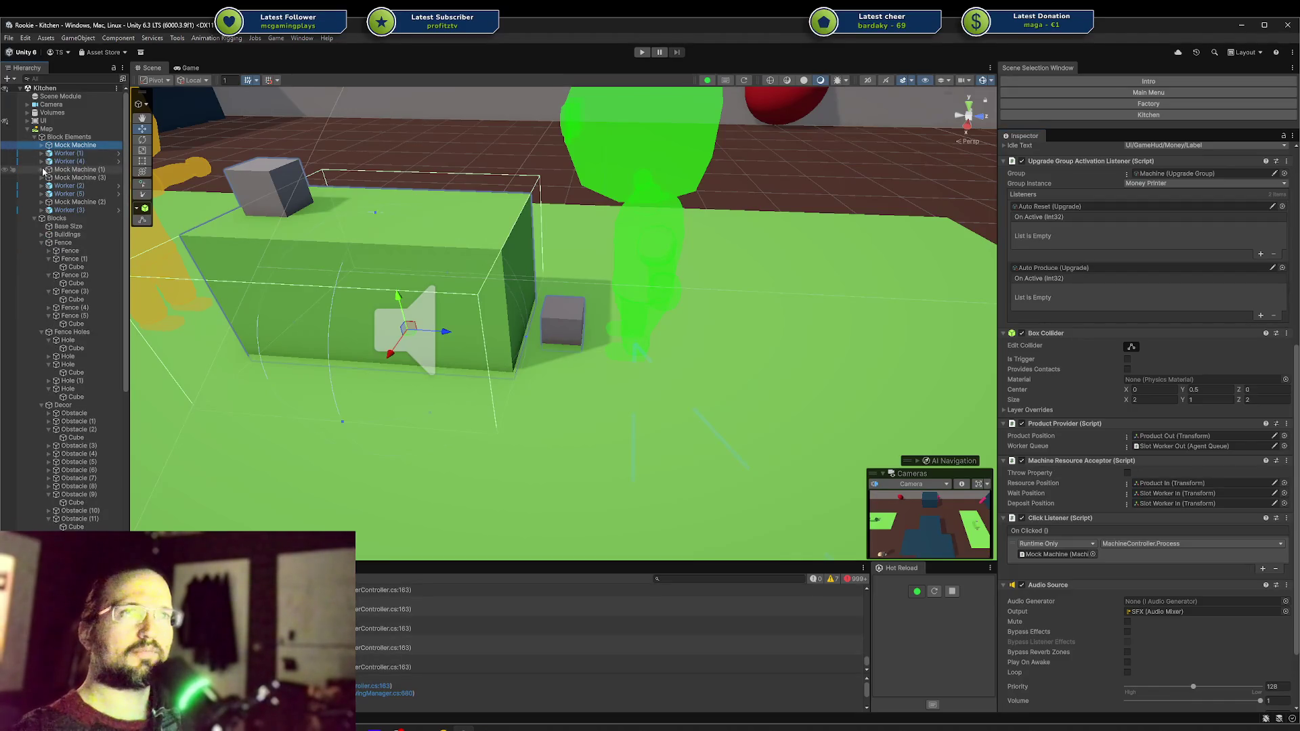
Step: Expand Mock Machine (1) and (3) and select both Slot Worker Out children
{"action": "left_click", "coordinate": [41, 169]}
{"action": "left_click", "coordinate": [42, 218]}
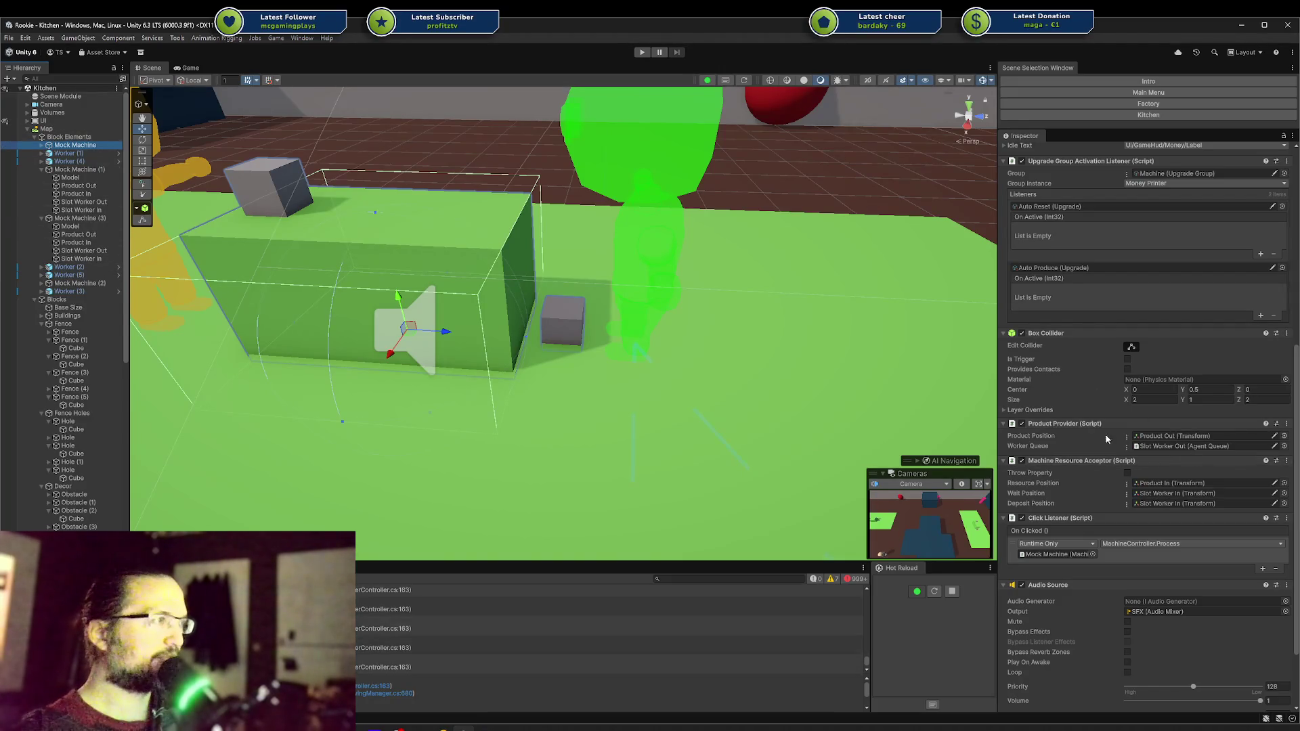
{"action": "left_click", "coordinate": [107, 204]}
{"action": "left_click", "coordinate": [96, 254], "text": "ctrl"}
Step: Add Agent Queue to both Slot Worker Outs and move Mesh Preview below it
{"action": "left_click", "coordinate": [1149, 283]}
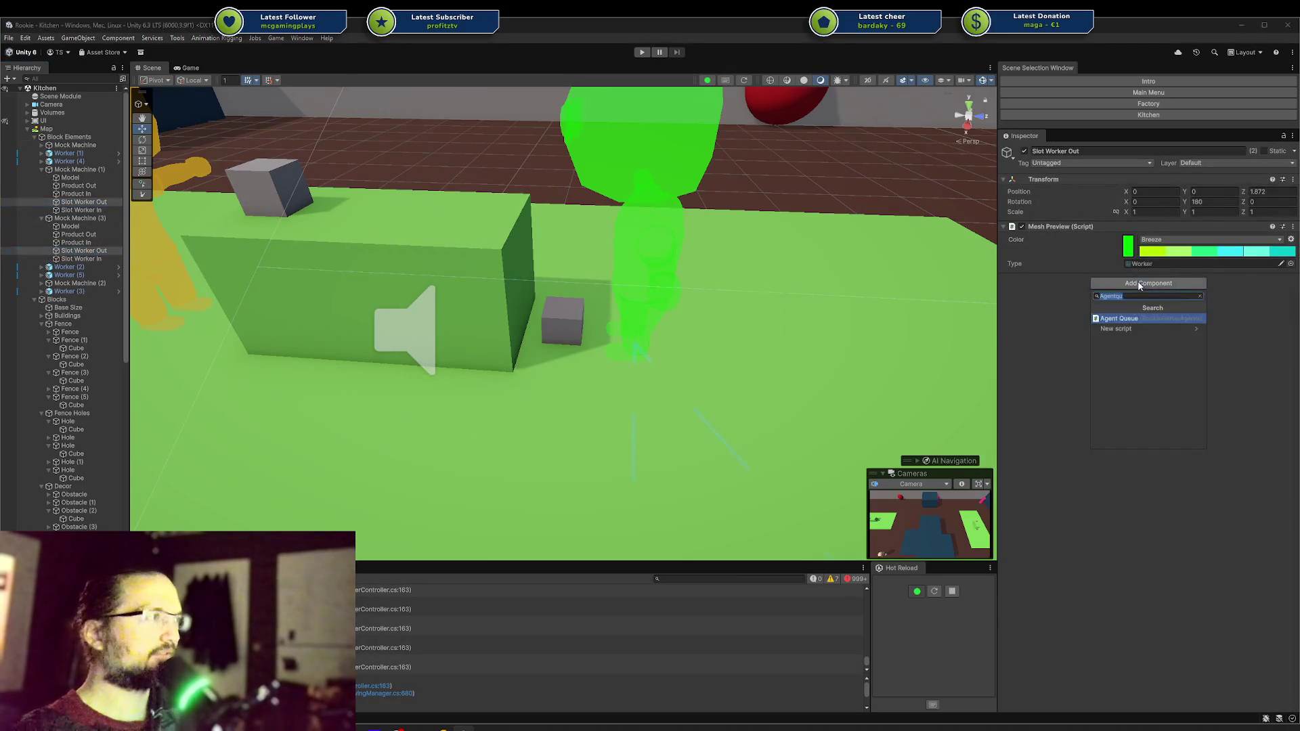
{"action": "left_click", "coordinate": [1151, 314]}
{"action": "left_click_drag", "start_coordinate": [1041, 225], "coordinate": [1043, 283]}
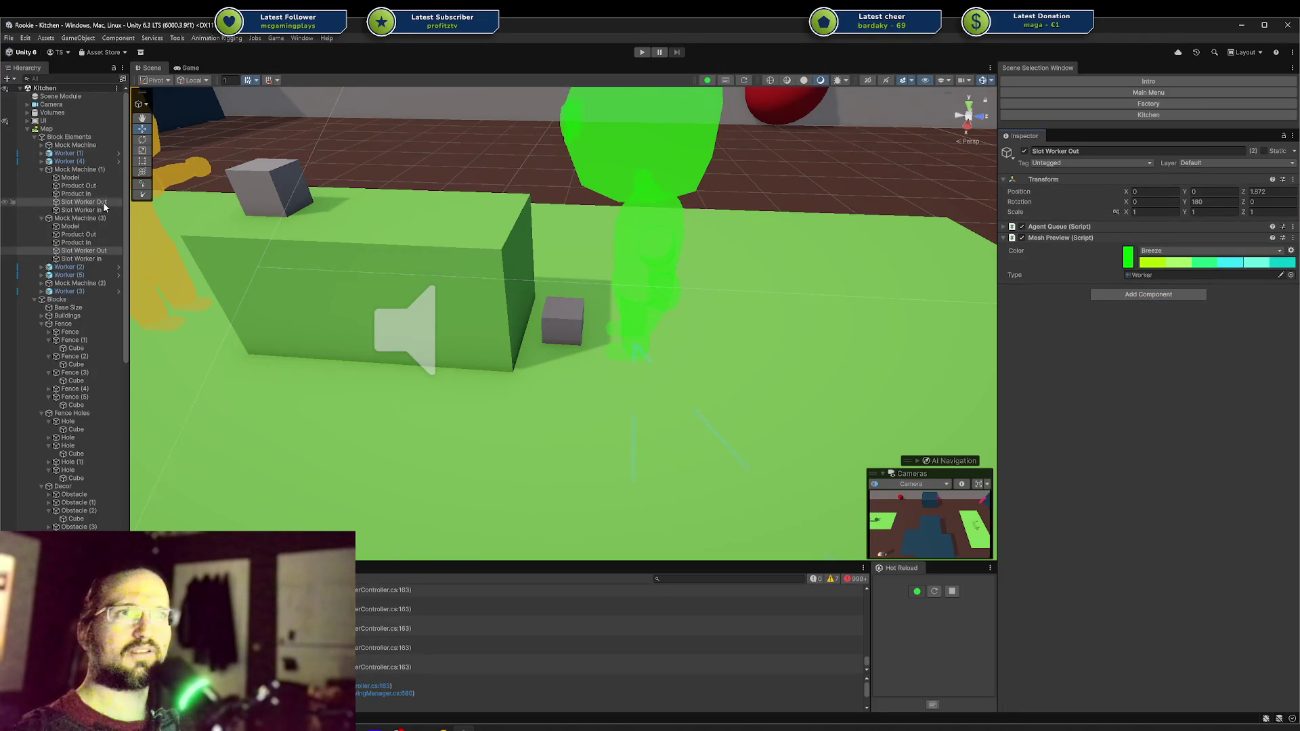
{"action": "left_click", "coordinate": [101, 251]}
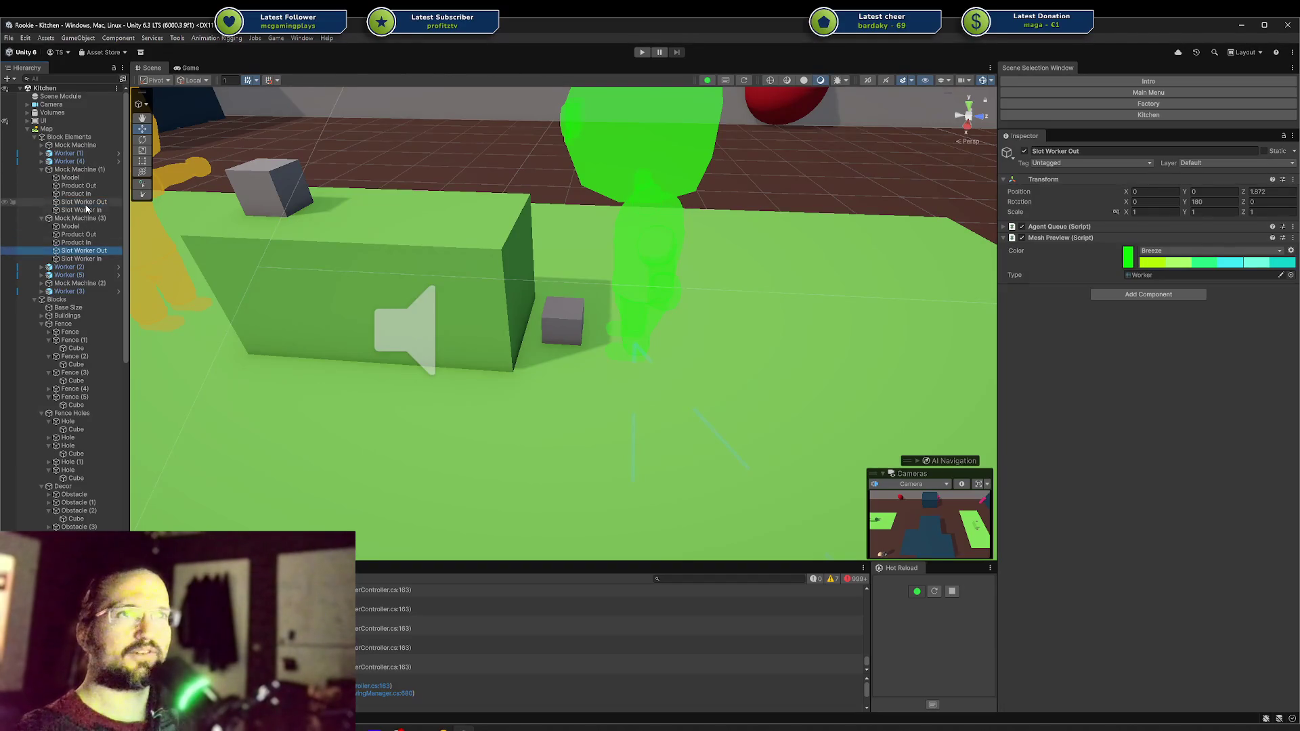
{"action": "left_click", "coordinate": [86, 169]}
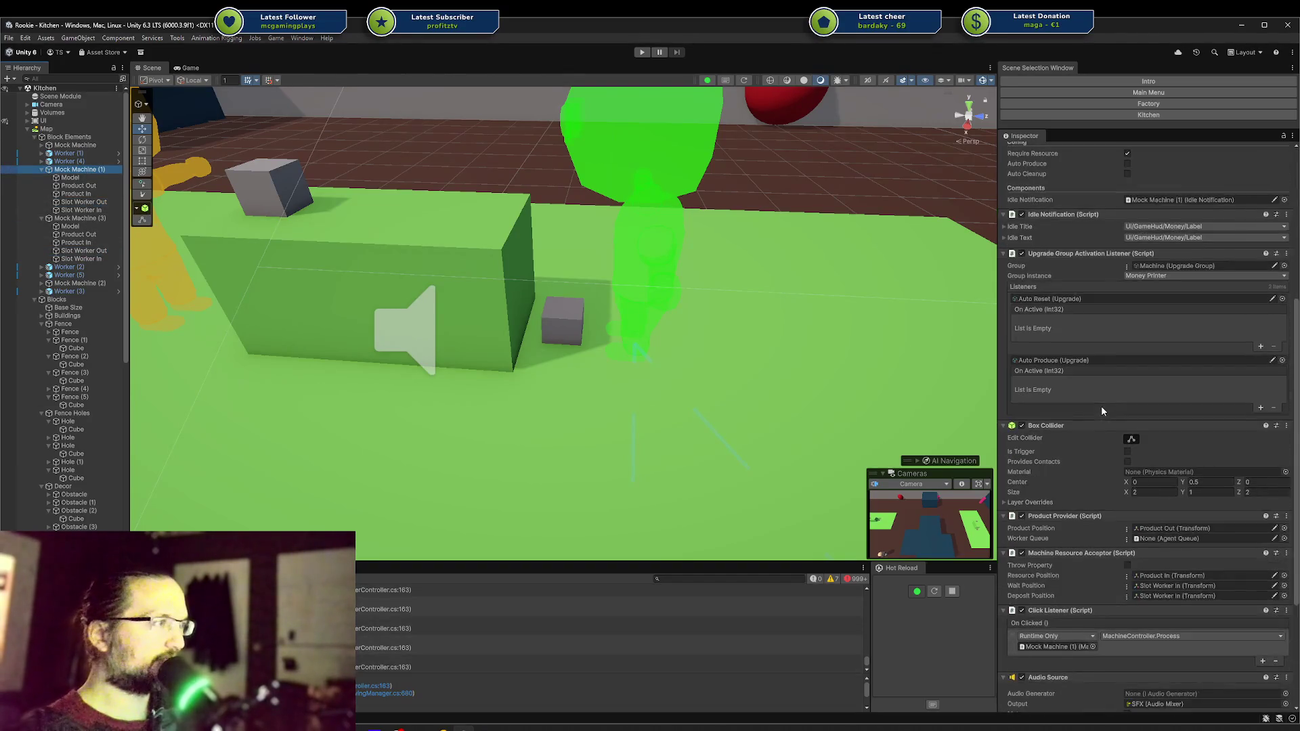
Step: Drag Slot Worker Out into Mock Machine (1)'s Worker Queue field
{"action": "scroll", "coordinate": [1101, 405], "scroll_direction": "down", "scroll_amount": 8}
{"action": "scroll", "coordinate": [1153, 493], "scroll_direction": "up", "scroll_amount": 3}
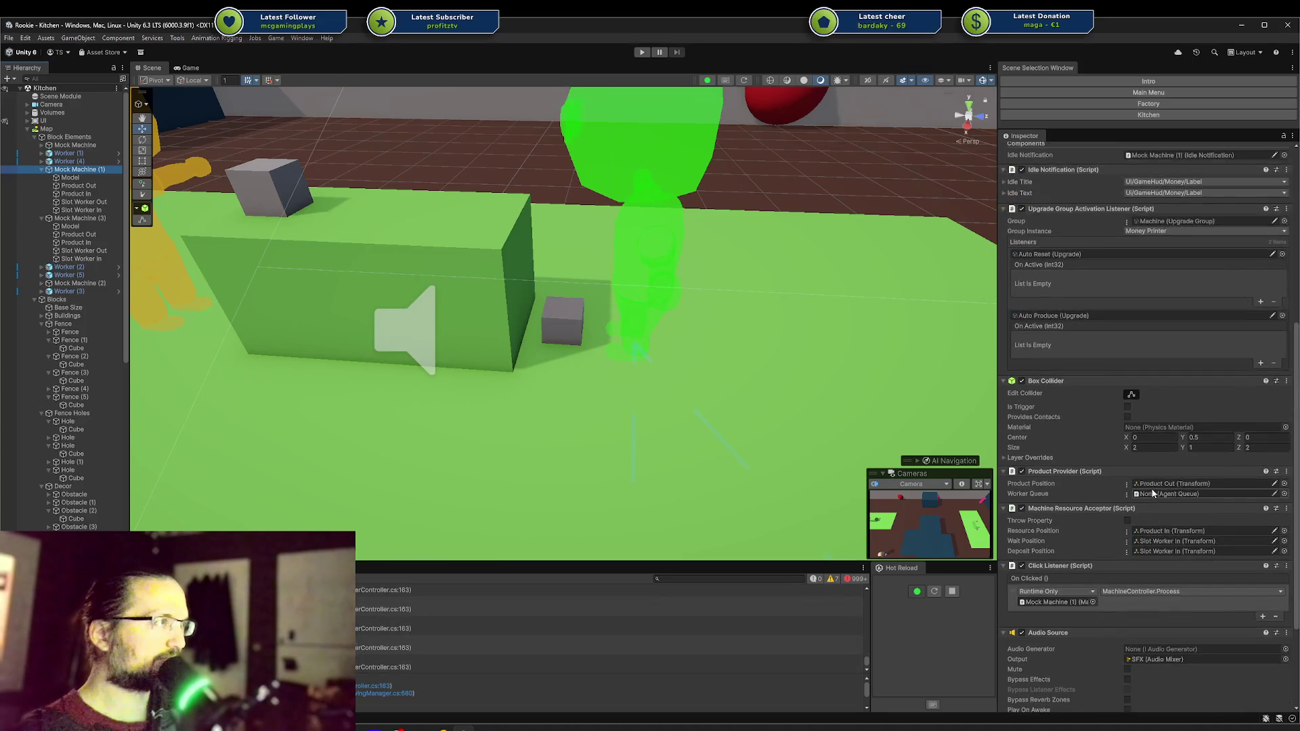
{"action": "left_click_drag", "start_coordinate": [1133, 497], "coordinate": [1137, 498]}
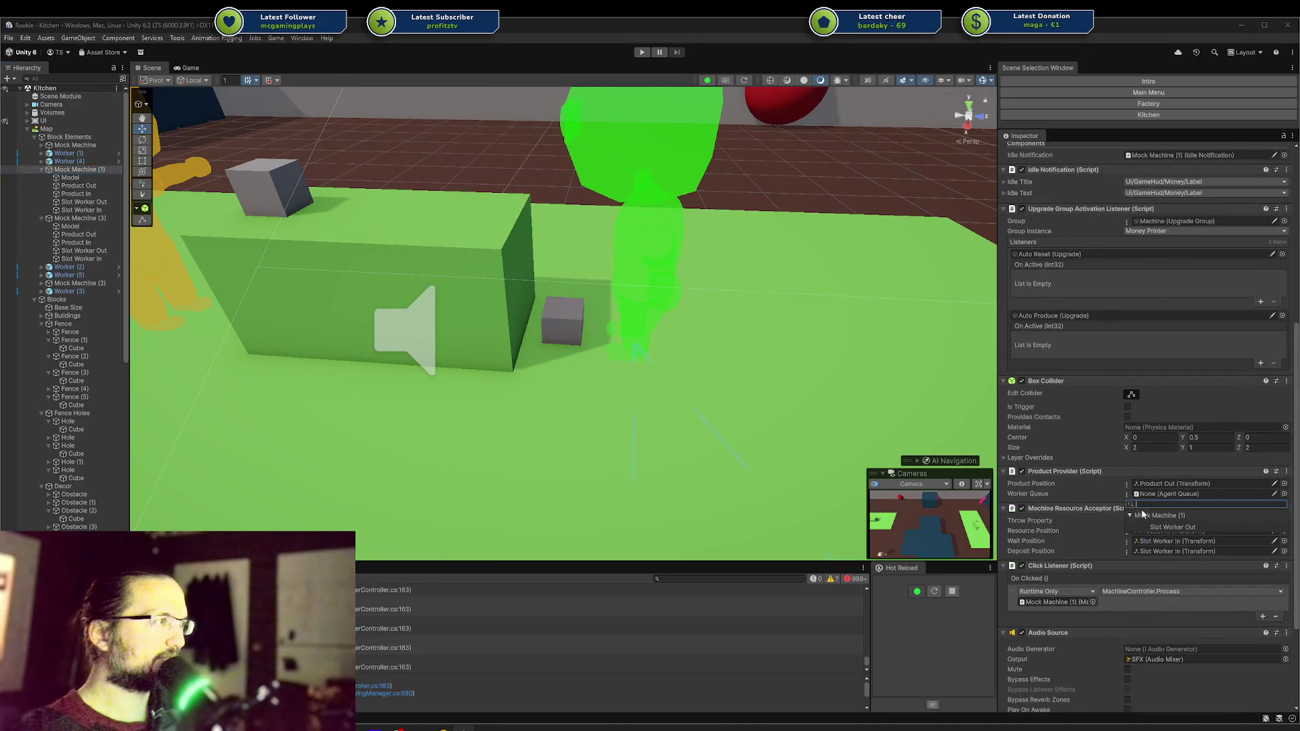
Step: Pick Slot Worker Out as Mock Machine (3)'s Worker Queue
{"action": "left_click", "coordinate": [90, 218]}
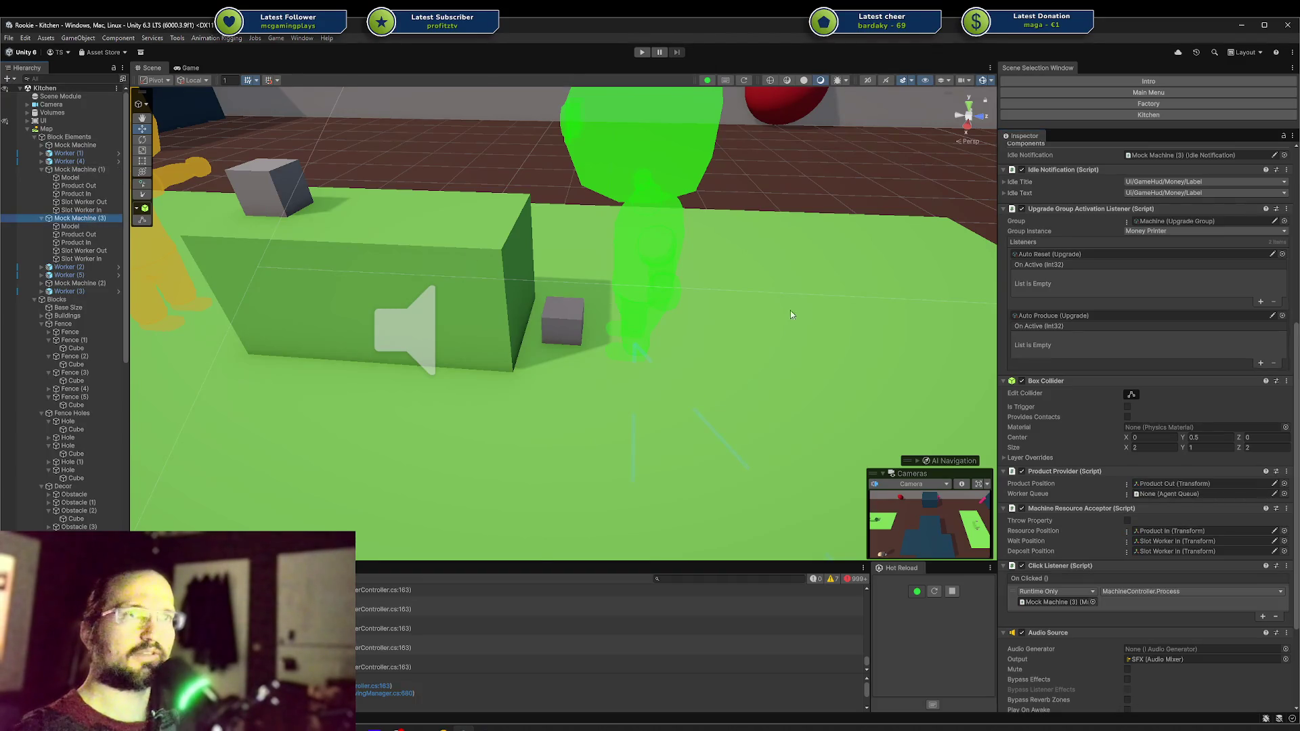
{"action": "left_click", "coordinate": [1165, 493]}
{"action": "left_click", "coordinate": [1166, 532]}
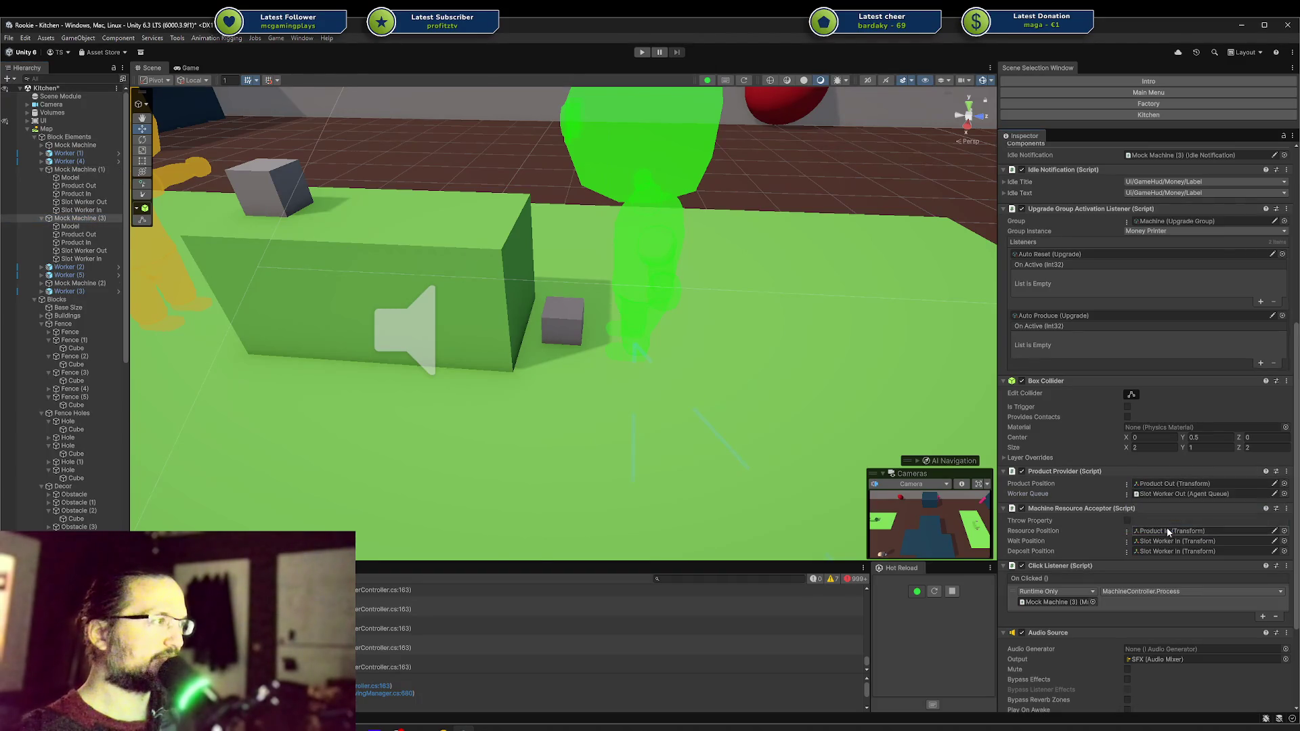
Step: Collapse the Blocks group and expand Mock Machine (2)
{"action": "left_click", "coordinate": [33, 299]}
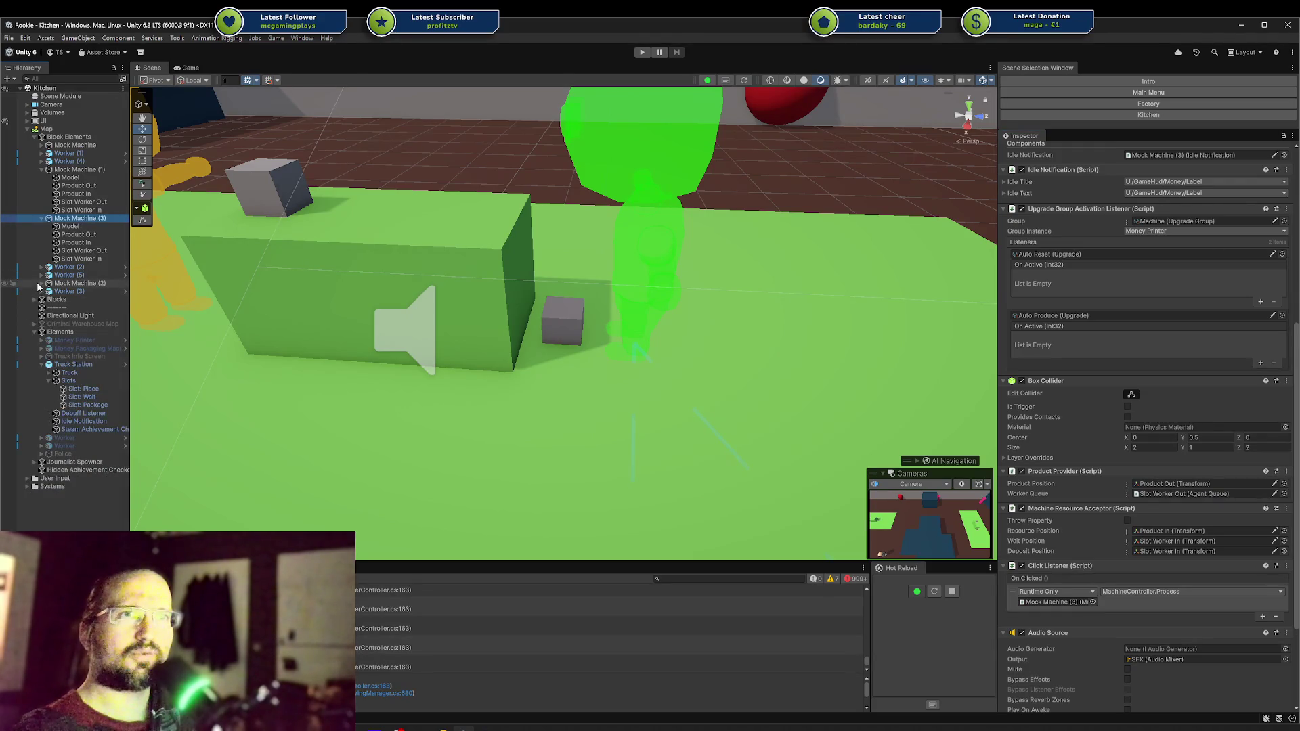
{"action": "left_click", "coordinate": [47, 283]}
{"action": "left_click", "coordinate": [41, 283]}
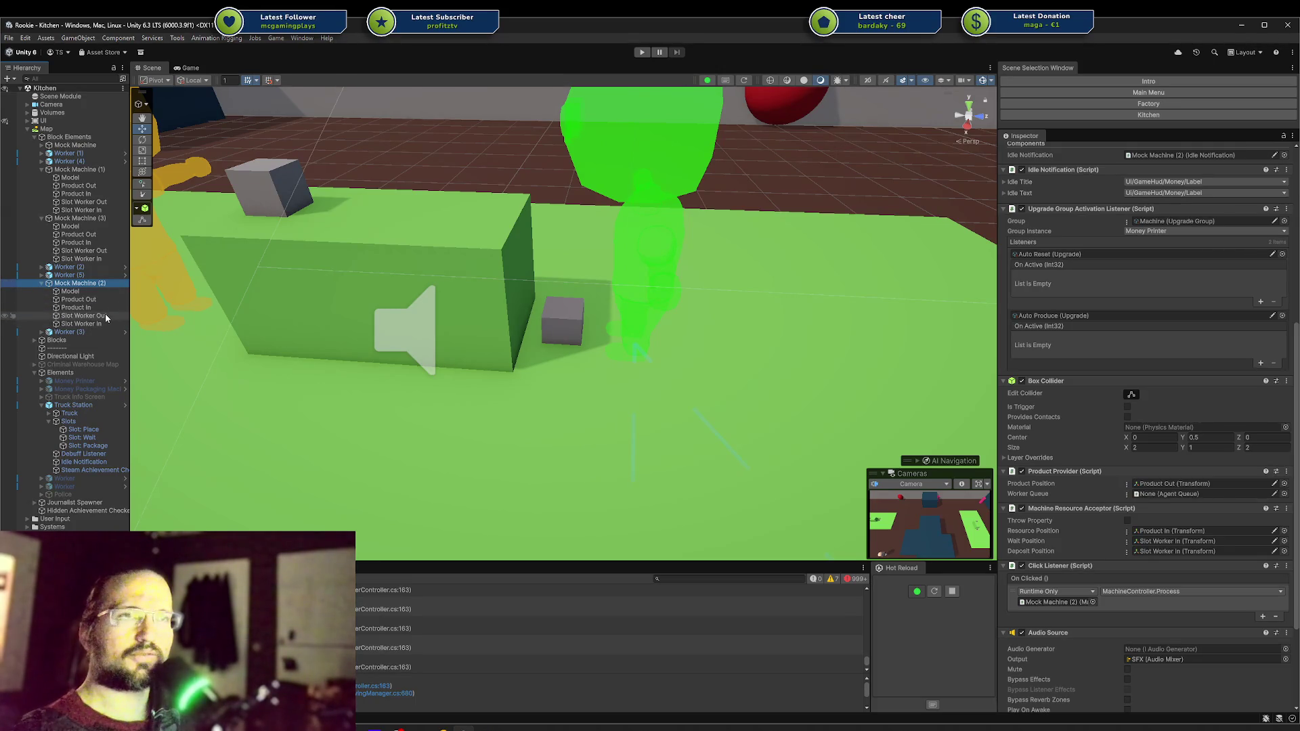
Step: Add Agent Queue above Mesh Preview on Mock Machine (2)'s Slot Worker Out and save
{"action": "left_click", "coordinate": [92, 315]}
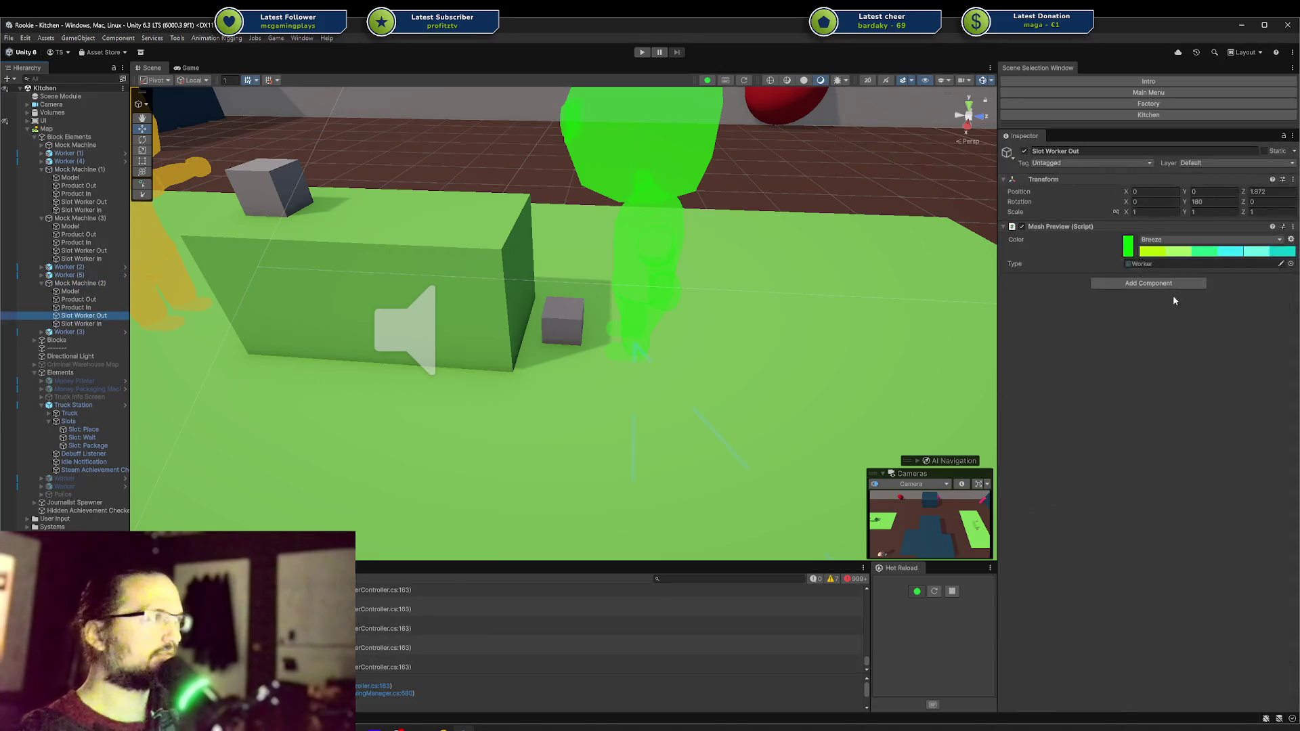
{"action": "left_click", "coordinate": [1161, 280]}
{"action": "left_click", "coordinate": [1167, 298]}
{"action": "left_click_drag", "start_coordinate": [1053, 277], "coordinate": [1052, 224]}
{"action": "key", "text": "ctrl+s"}
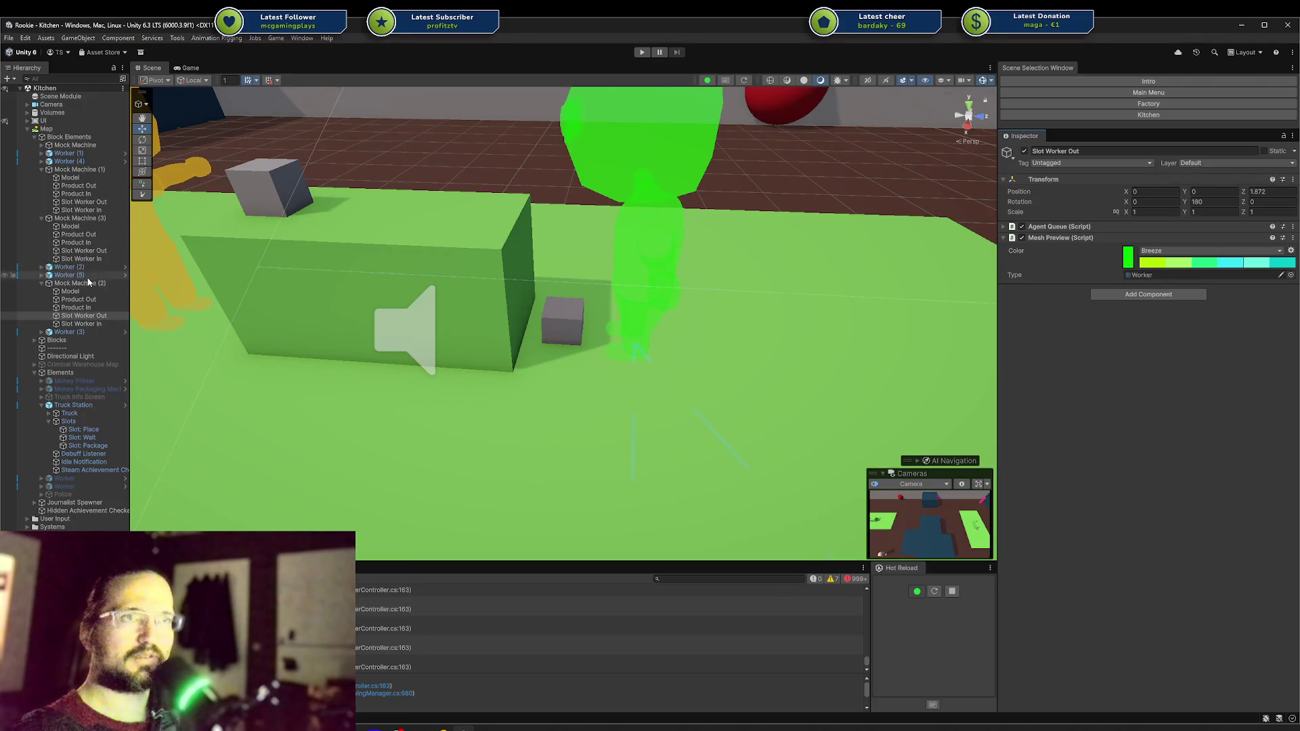
Step: Assign Slot Worker Out as Mock Machine (2)'s Product Provider Worker Queue
{"action": "left_click", "coordinate": [88, 283]}
{"action": "scroll", "coordinate": [1156, 385], "scroll_direction": "down", "scroll_amount": 5}
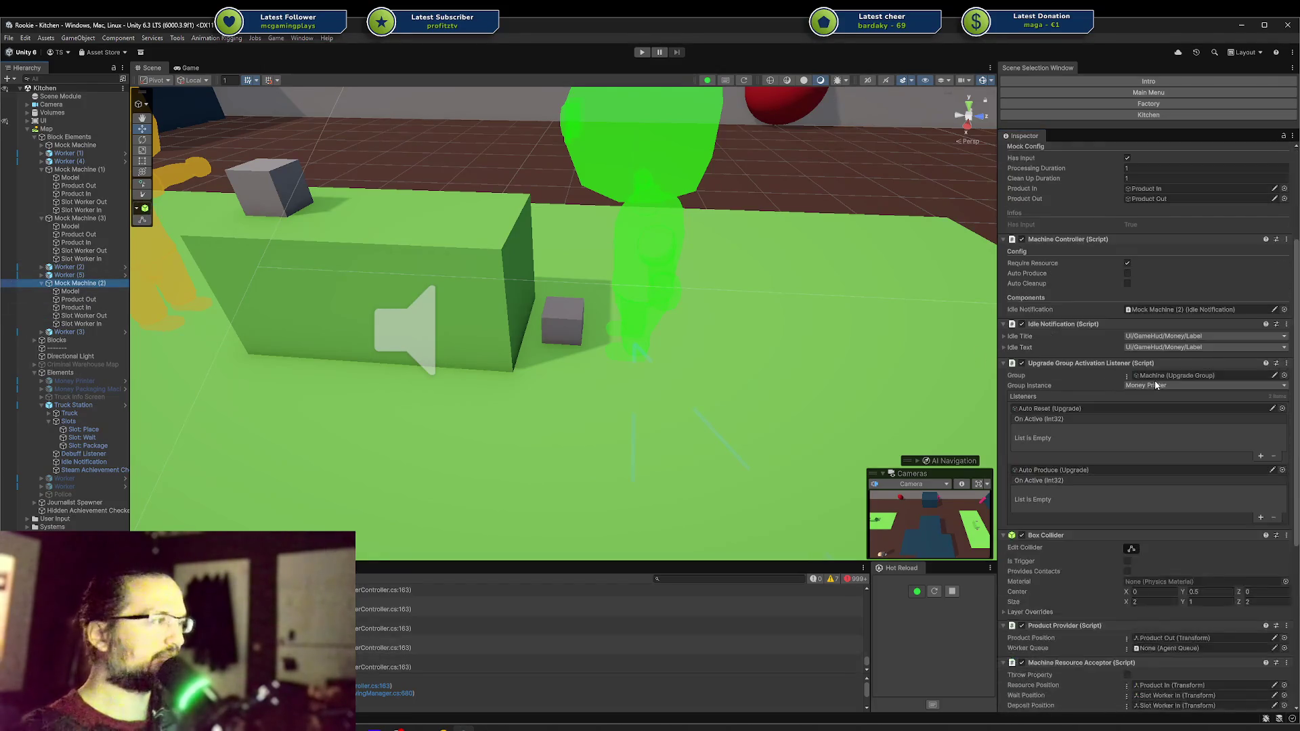
{"action": "scroll", "coordinate": [1156, 384], "scroll_direction": "down", "scroll_amount": 5}
{"action": "left_click_drag", "start_coordinate": [84, 316], "coordinate": [1192, 374]}
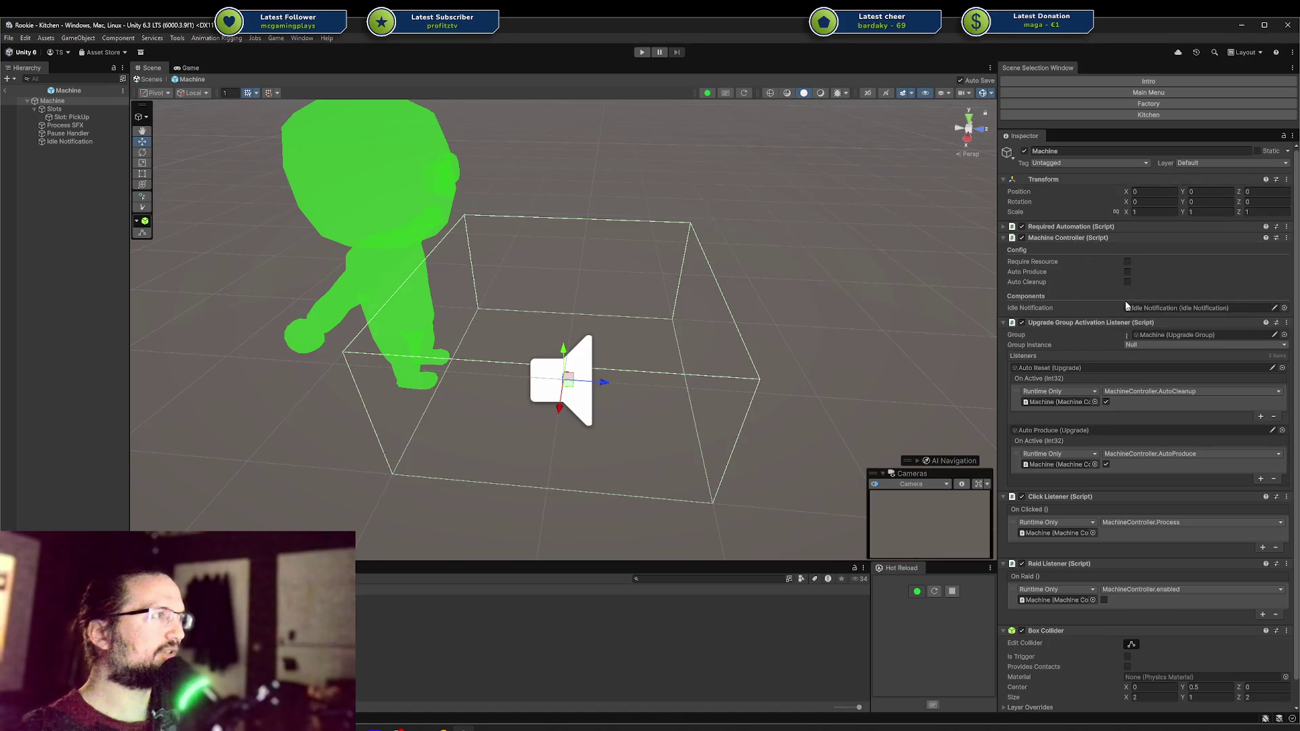
Step: Open the Money Packaging Machine prefab for editing
{"action": "scroll", "coordinate": [1130, 437], "scroll_direction": "up", "scroll_amount": 1}
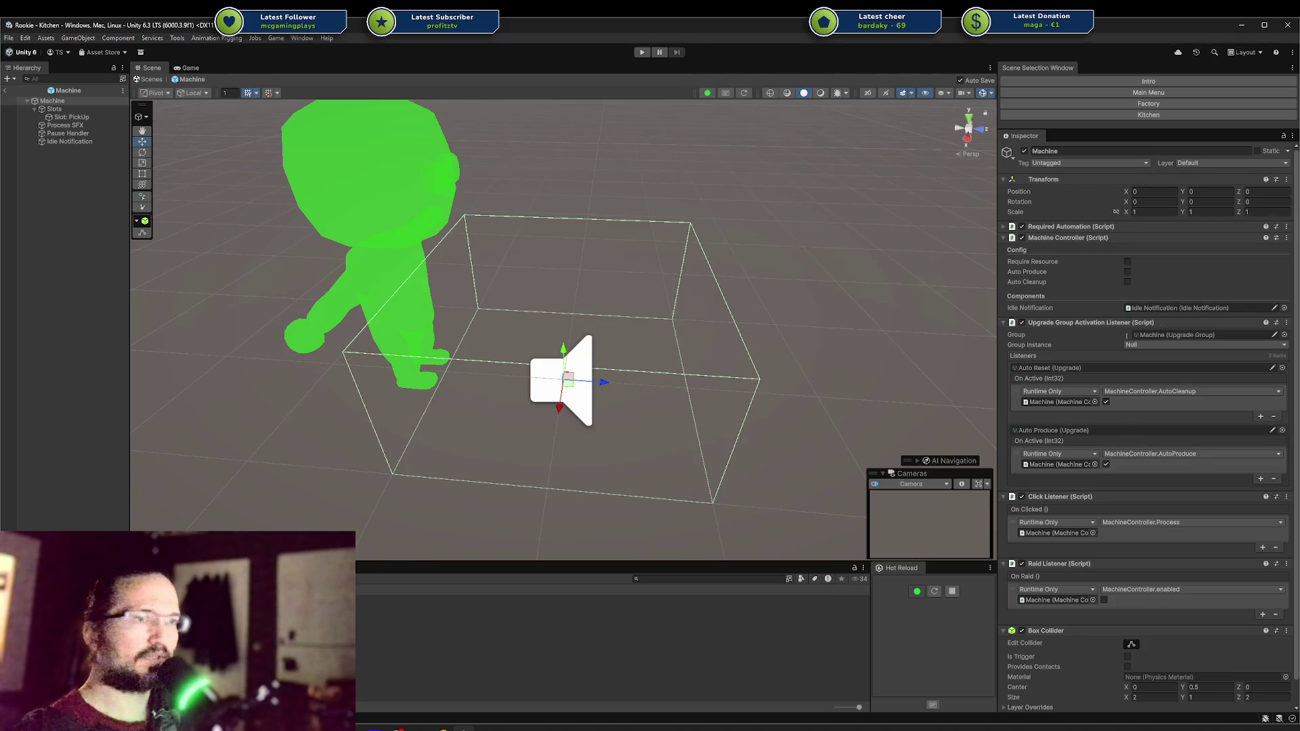
{"action": "double_click", "coordinate": [176, 610]}
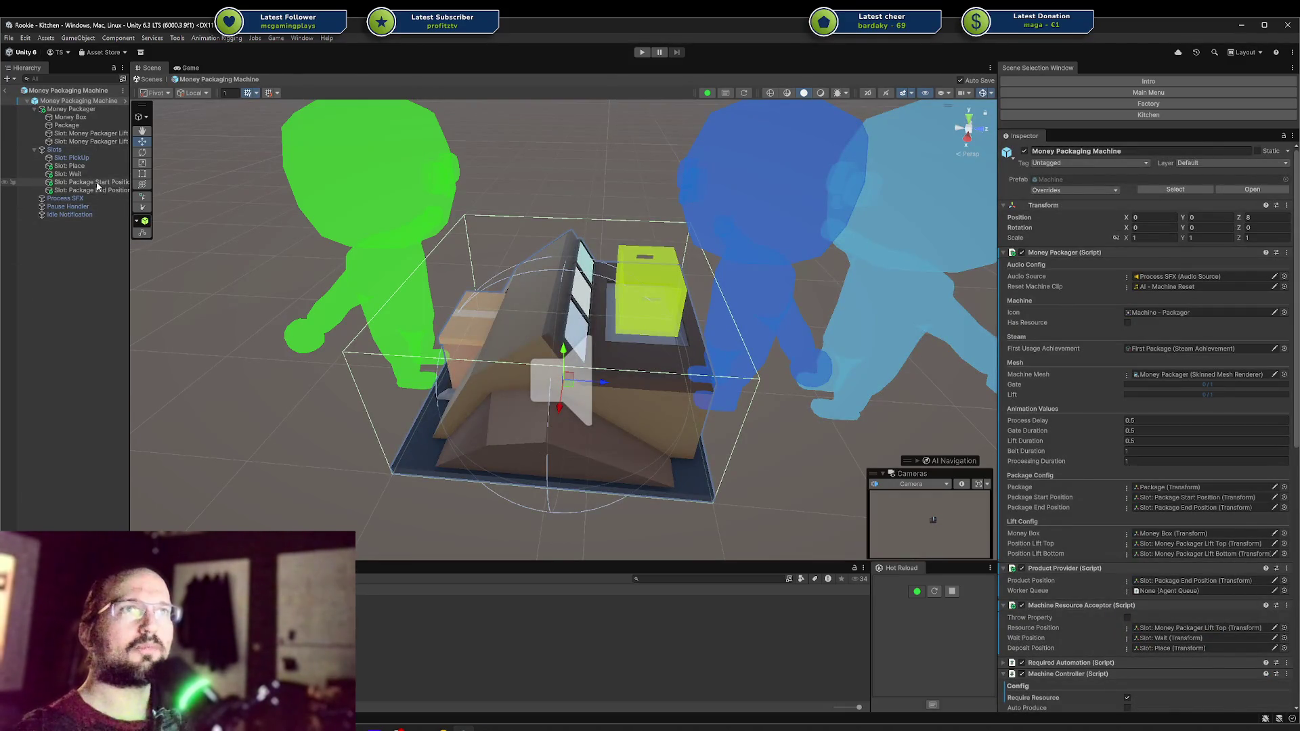
{"action": "scroll", "coordinate": [1131, 378], "scroll_direction": "down", "scroll_amount": 15}
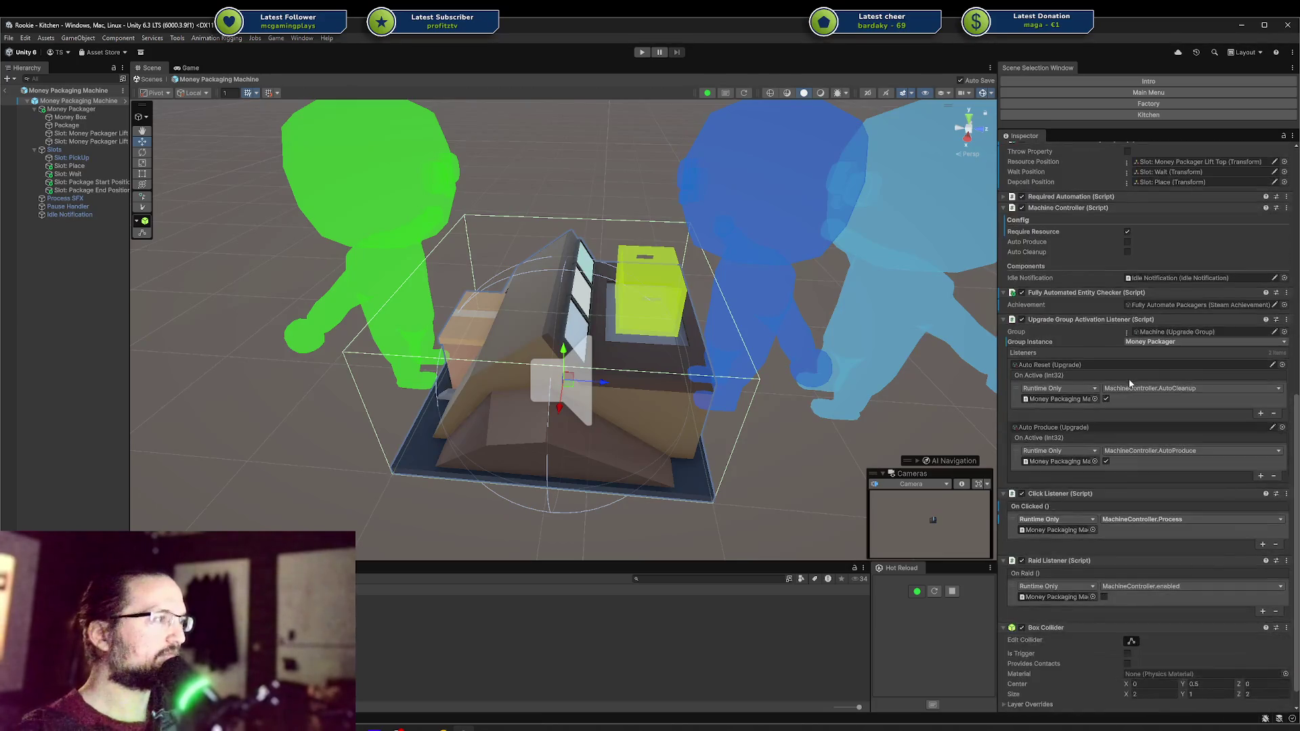
{"action": "scroll", "coordinate": [1128, 379], "scroll_direction": "up", "scroll_amount": 5}
{"action": "scroll", "coordinate": [1083, 361], "scroll_direction": "up", "scroll_amount": 3}
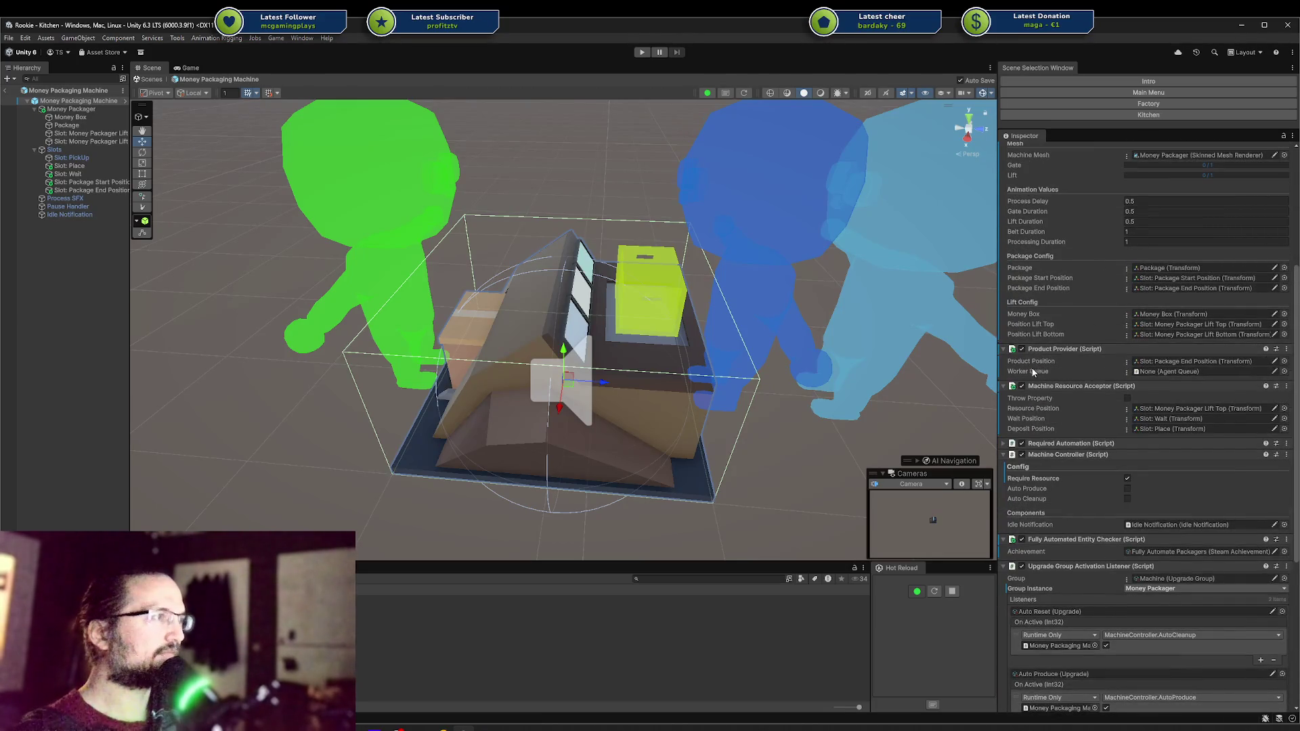
Step: Reveal the Product Position object and inspect Slot: Package Start Position and Slot: Place
{"action": "left_click", "coordinate": [1176, 363]}
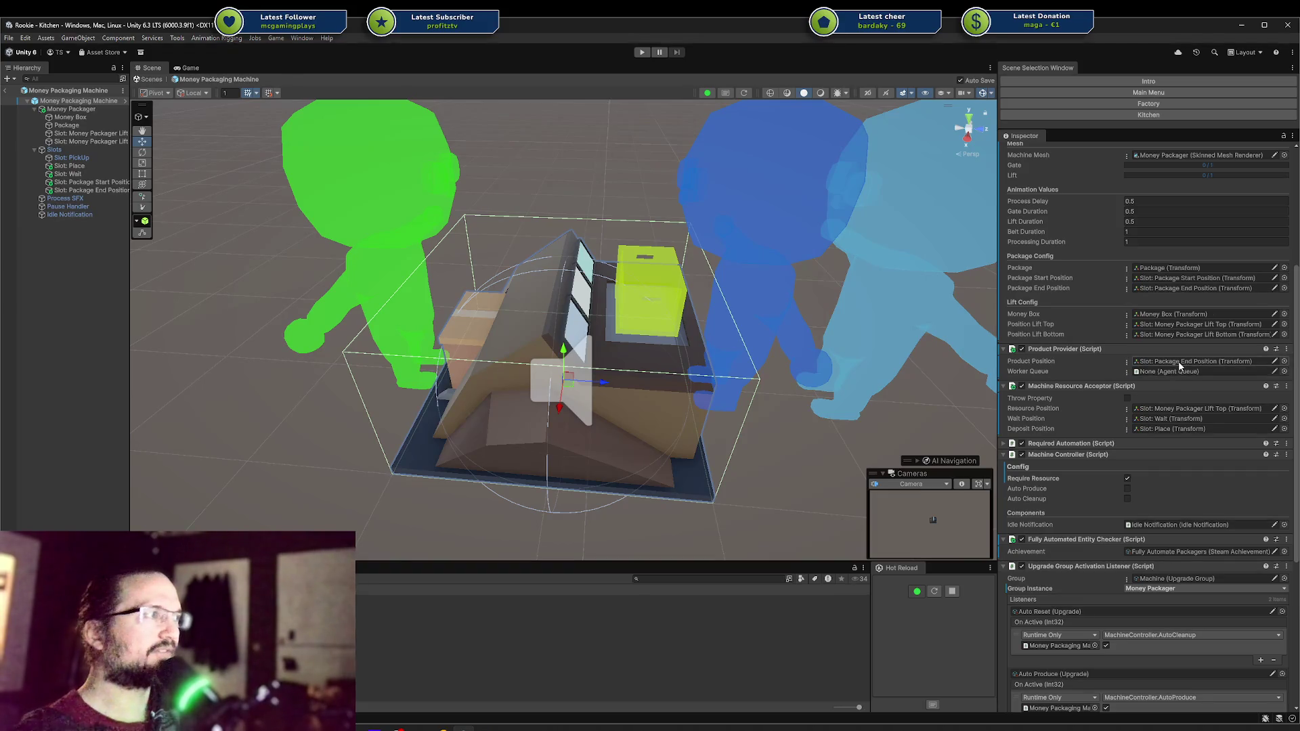
{"action": "left_click", "coordinate": [113, 183]}
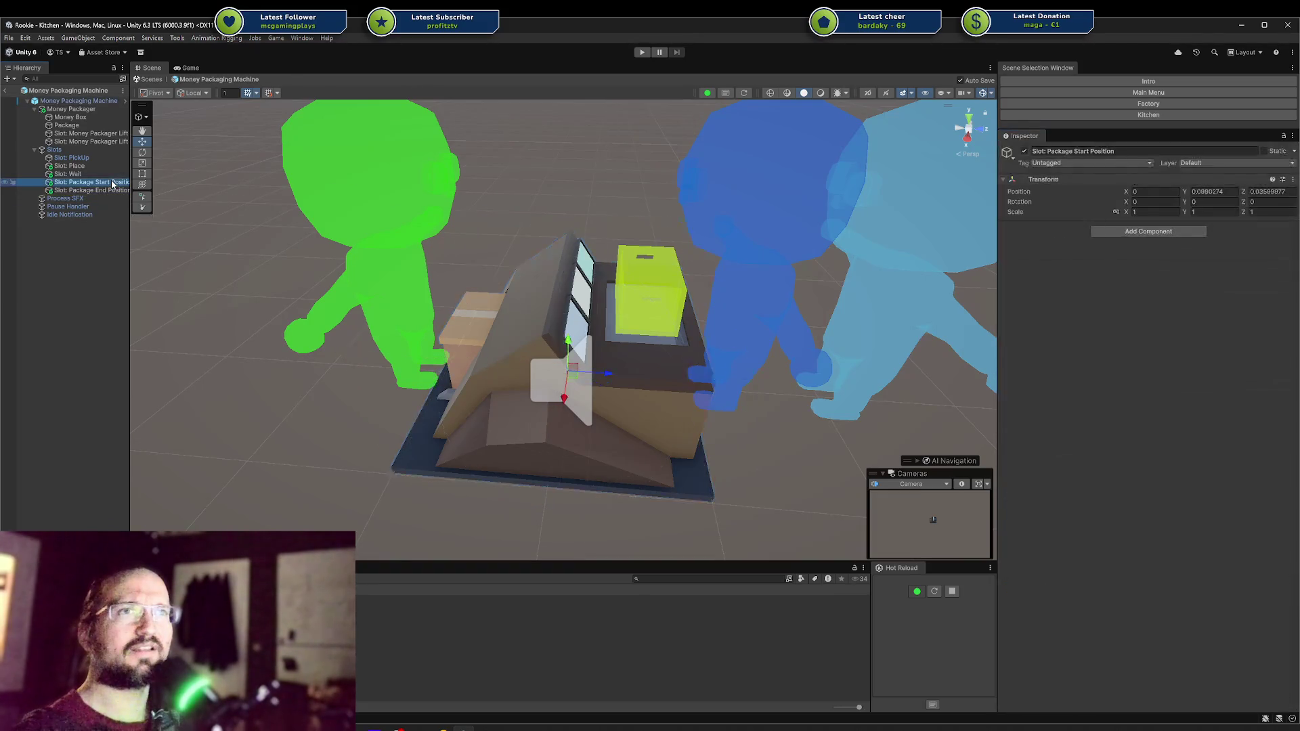
{"action": "scroll", "coordinate": [627, 304], "scroll_direction": "down", "scroll_amount": 10}
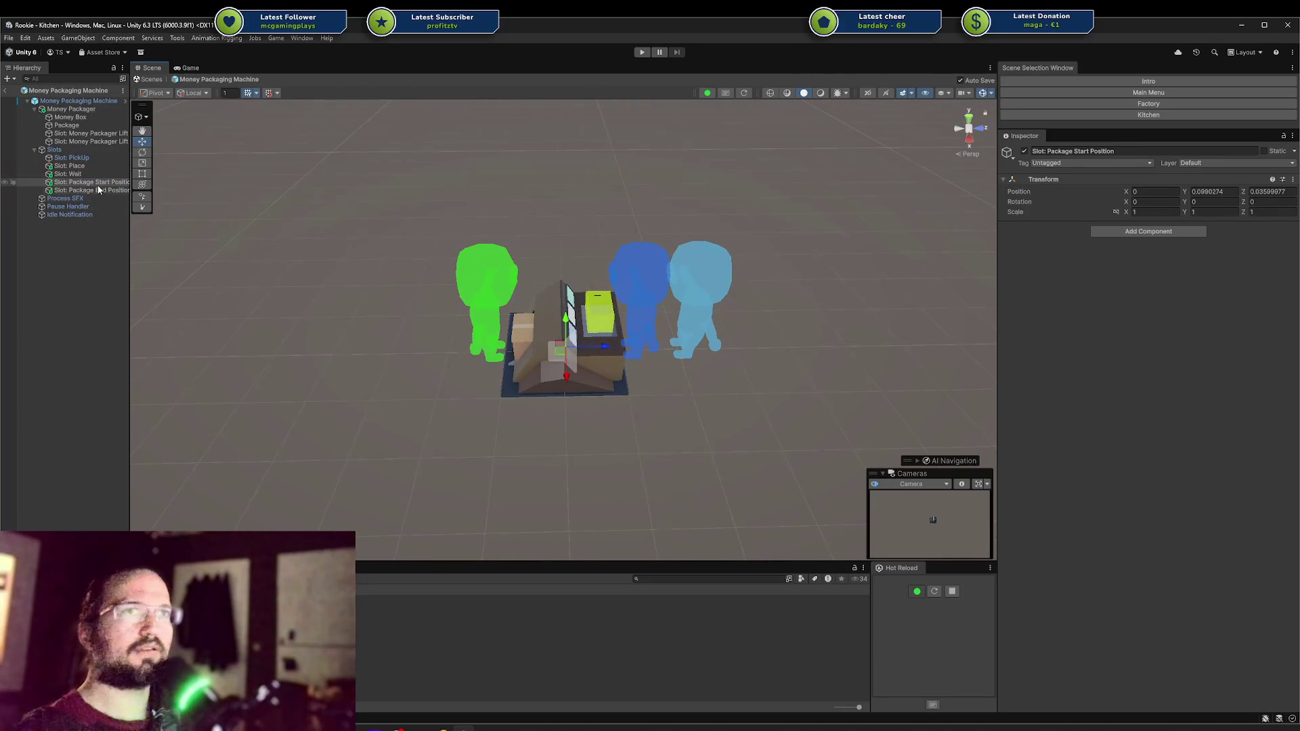
{"action": "left_click", "coordinate": [89, 167]}
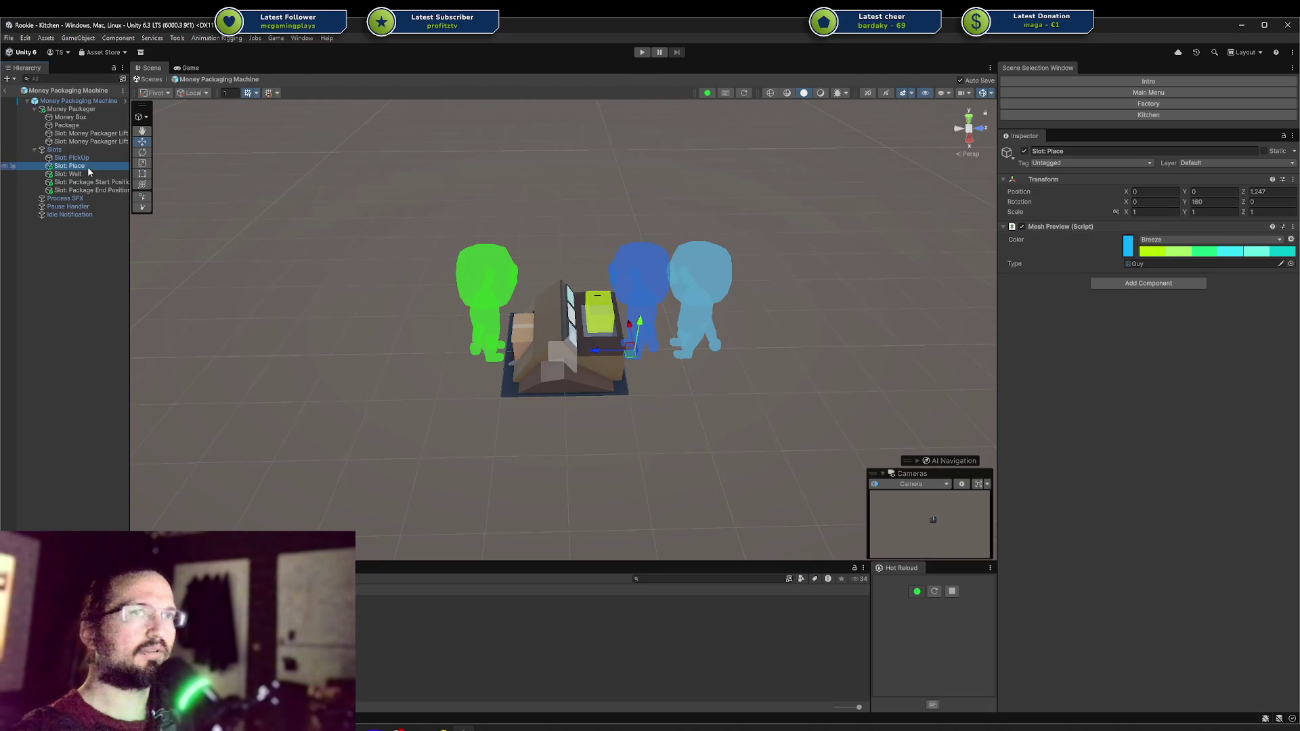
Step: Select the packaging machine's Slot: PickUp and orbit to view the machine's other side
{"action": "left_click", "coordinate": [92, 160]}
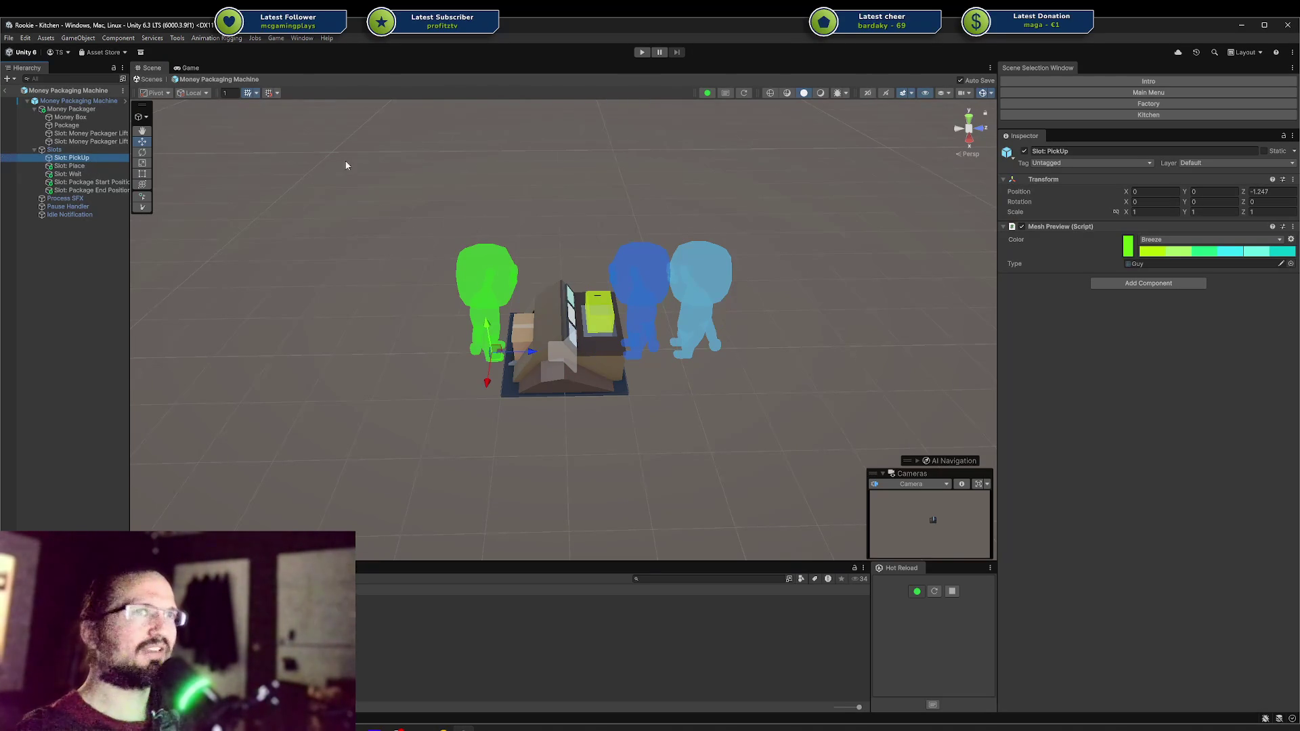
{"action": "left_click", "coordinate": [82, 166]}
{"action": "left_click", "coordinate": [87, 159]}
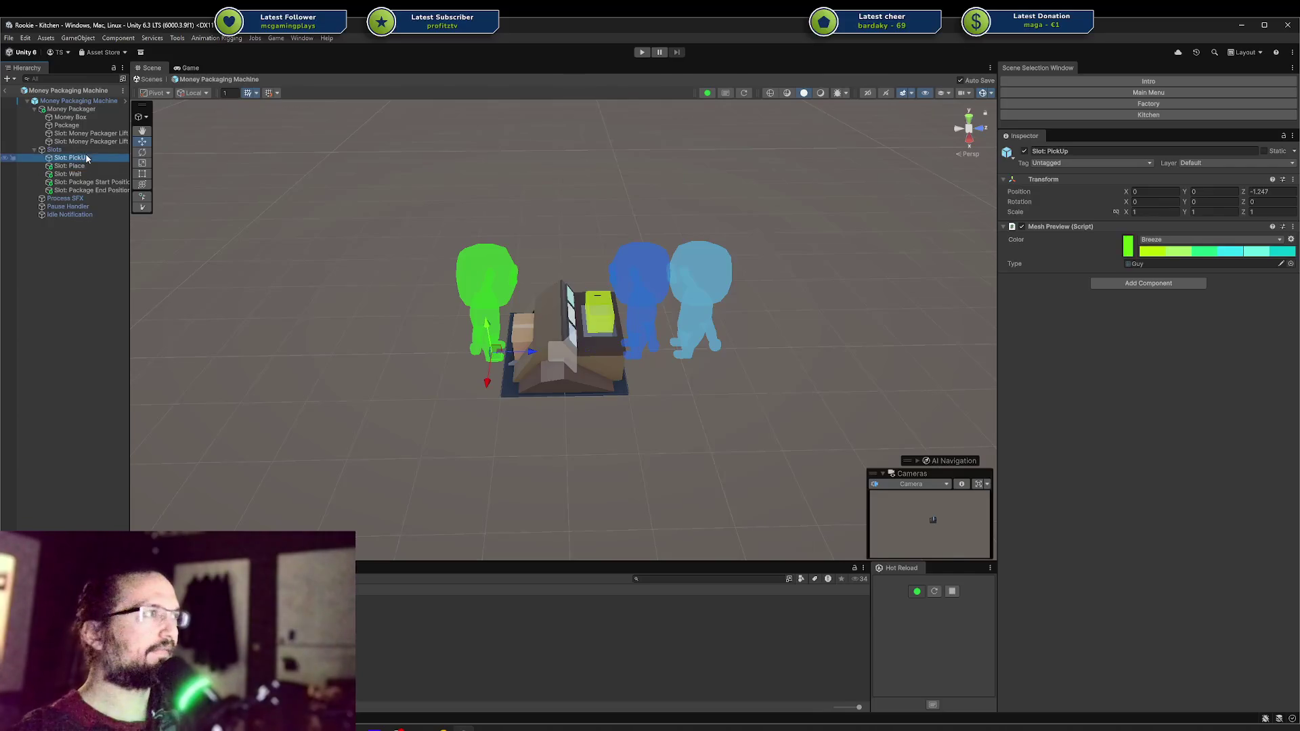
{"action": "mouse_move", "coordinate": [429, 223]}
{"action": "left_mouse_down"}
{"action": "mouse_move", "coordinate": [517, 177]}
{"action": "mouse_move", "coordinate": [850, 180]}
{"action": "mouse_move", "coordinate": [812, 257]}
{"action": "mouse_move", "coordinate": [728, 282]}
{"action": "left_mouse_up"}
{"action": "scroll", "coordinate": [728, 282], "scroll_direction": "up", "scroll_amount": 5}
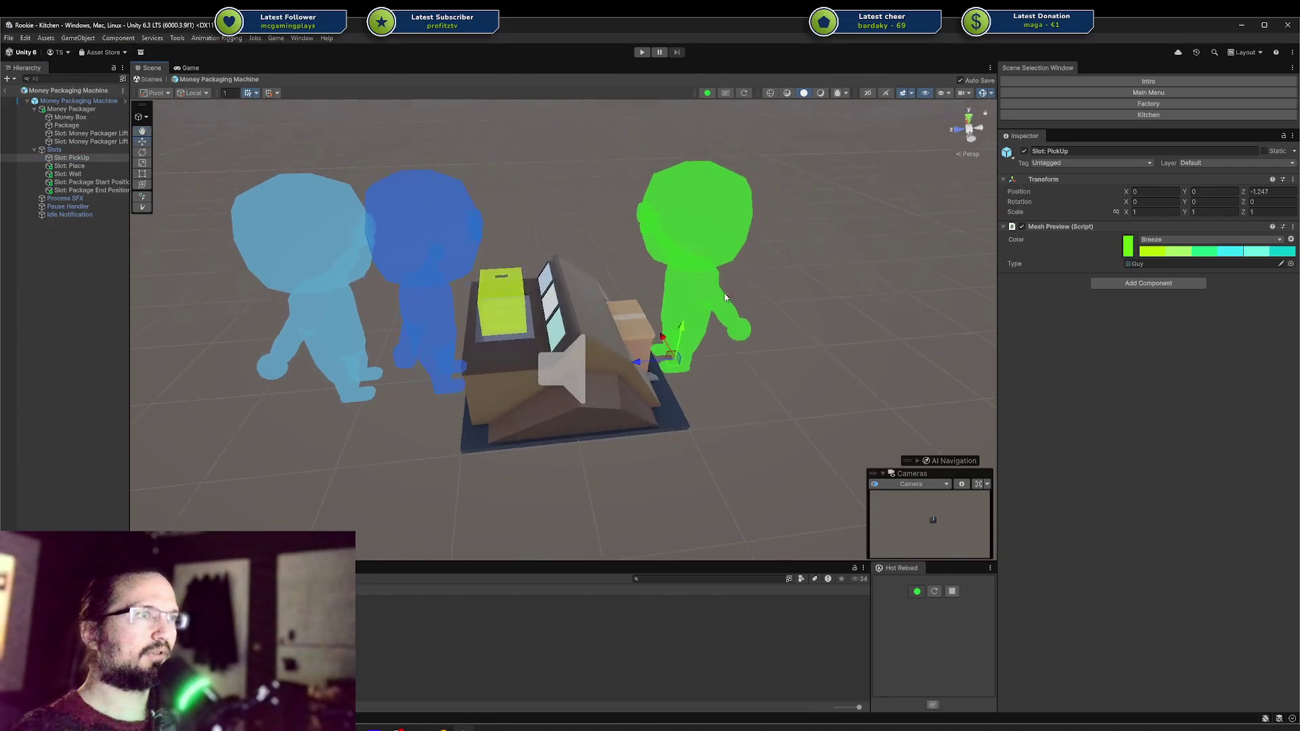
Step: Search for a component with 's', then undo the mistakenly added Agent Mover
{"action": "left_click", "coordinate": [1135, 283]}
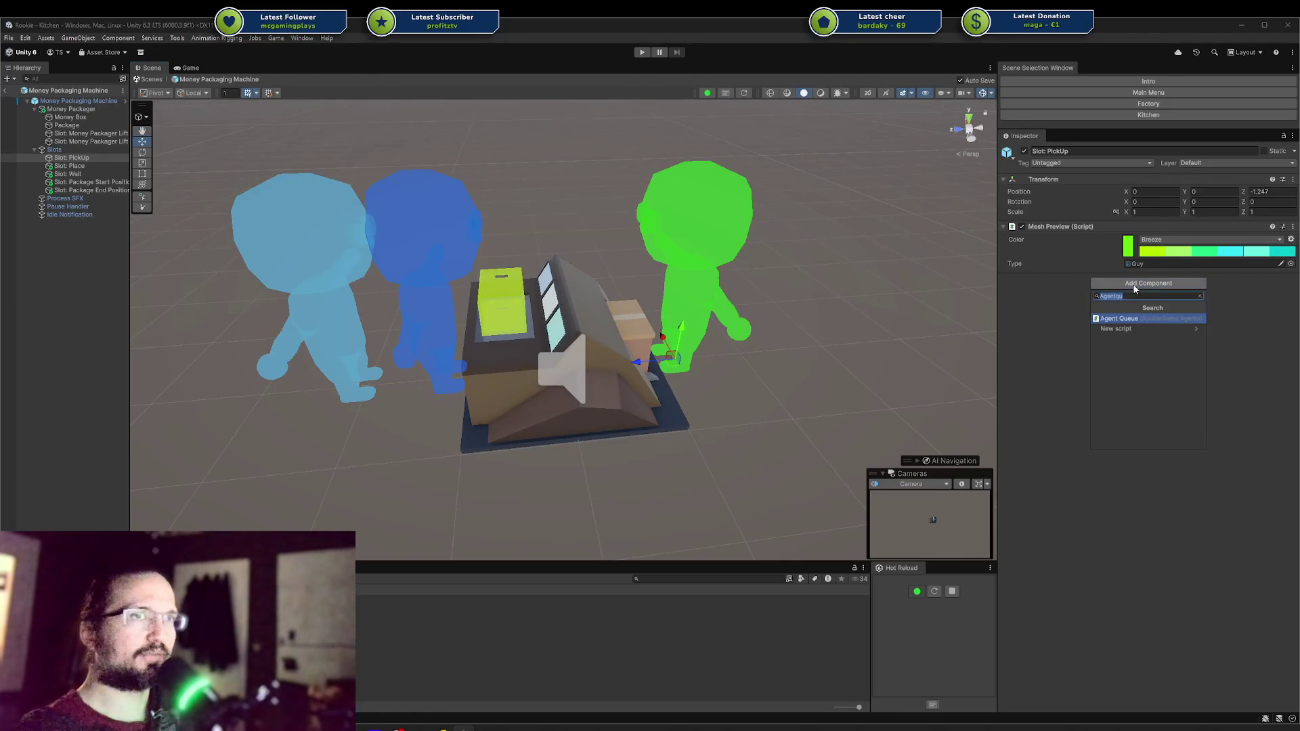
{"action": "type", "text": "s"}
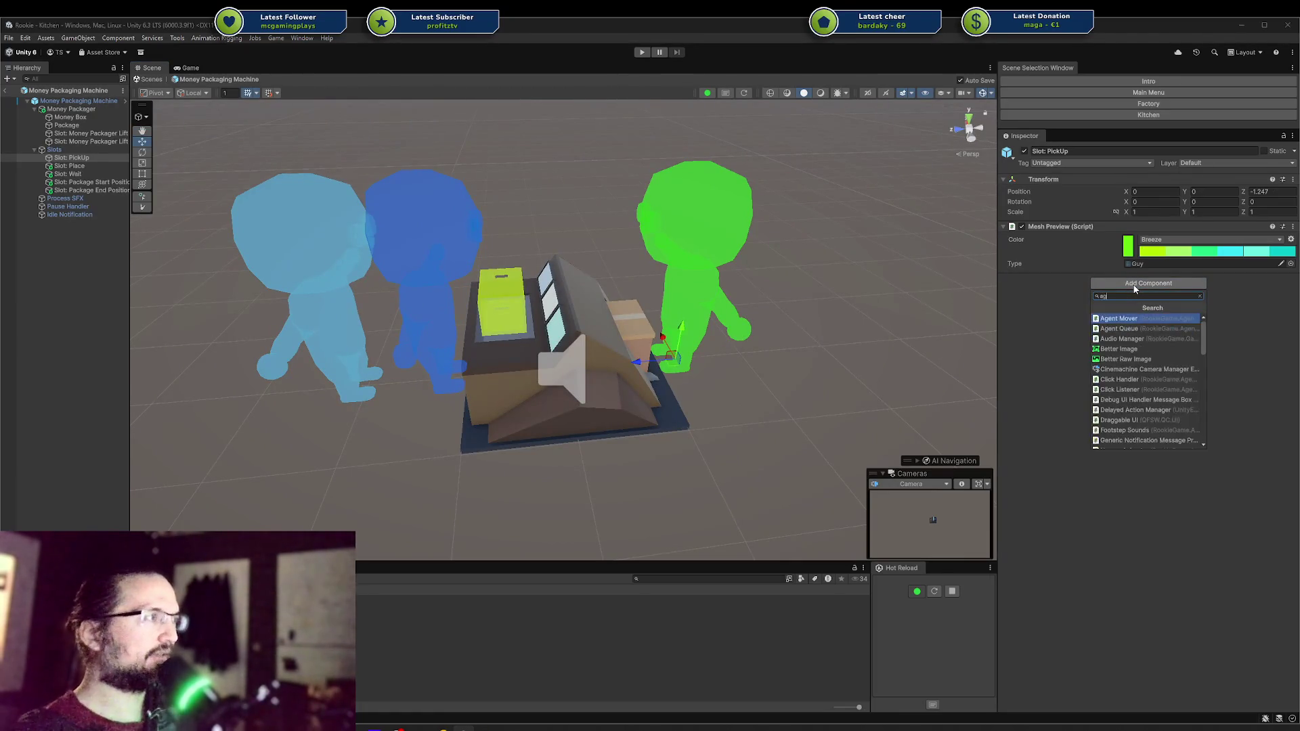
{"action": "key", "text": "Return"}
{"action": "key", "text": "ctrl+z"}
Step: Add Agent Queue to Slot: PickUp, drag it above Mesh Preview, then undo it
{"action": "left_click", "coordinate": [1134, 284]}
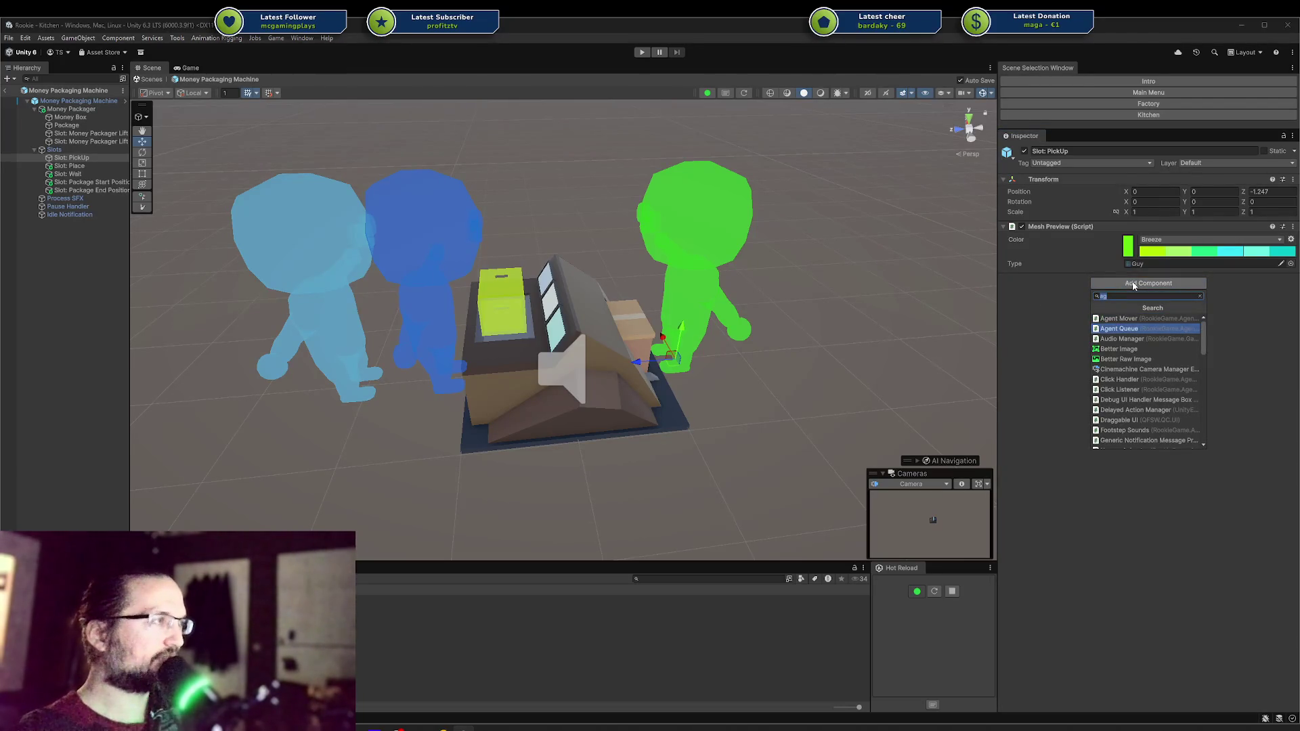
{"action": "type", "text": "Agent Que"}
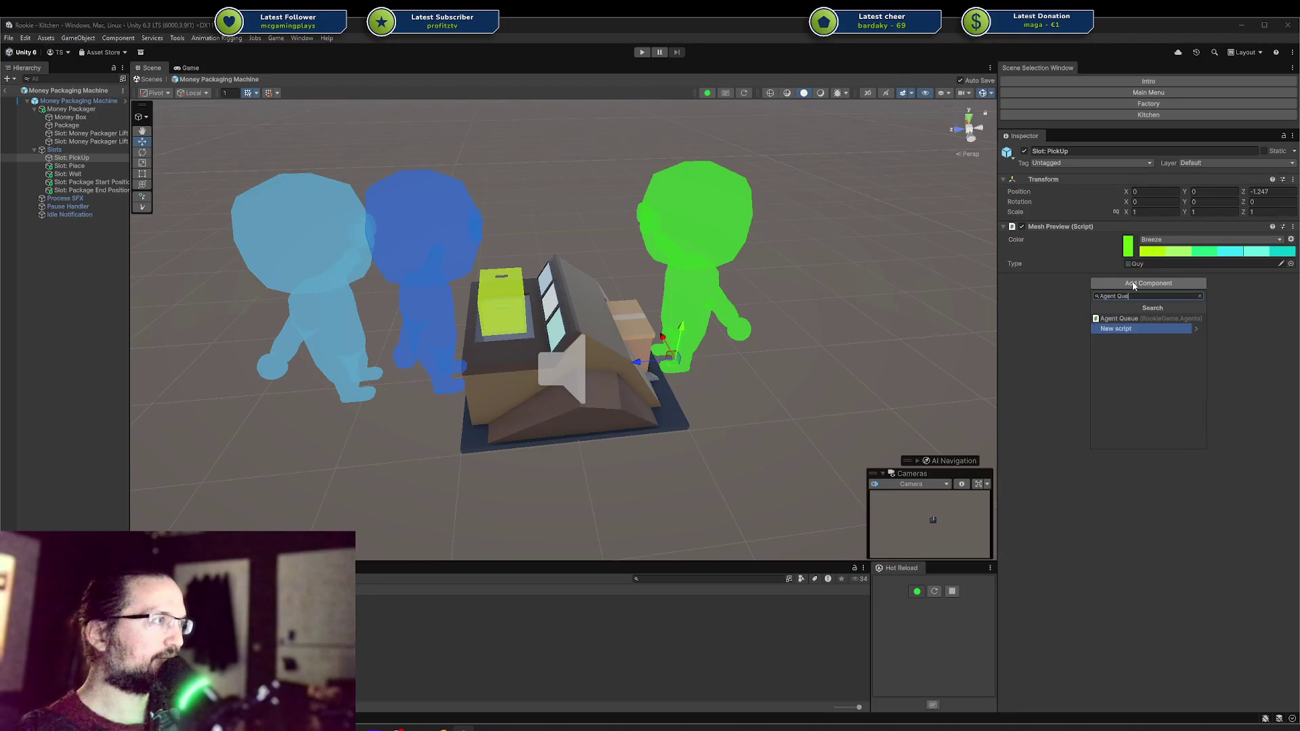
{"action": "key", "text": "Return"}
{"action": "mouse_move", "coordinate": [1124, 279]}
{"action": "left_mouse_down"}
{"action": "mouse_move", "coordinate": [1086, 215]}
{"action": "mouse_move", "coordinate": [1080, 223]}
{"action": "left_mouse_up"}
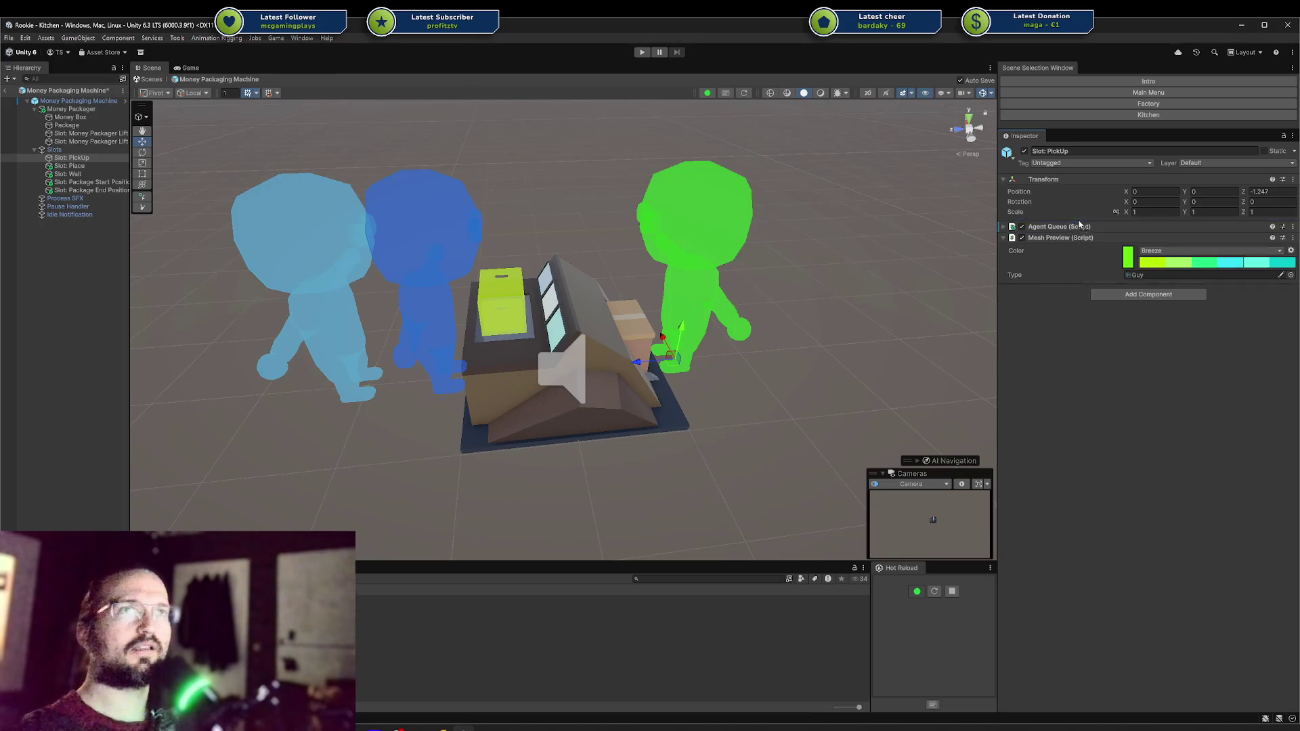
{"action": "key", "text": "ctrl+z"}
{"action": "key", "text": "ctrl+z"}
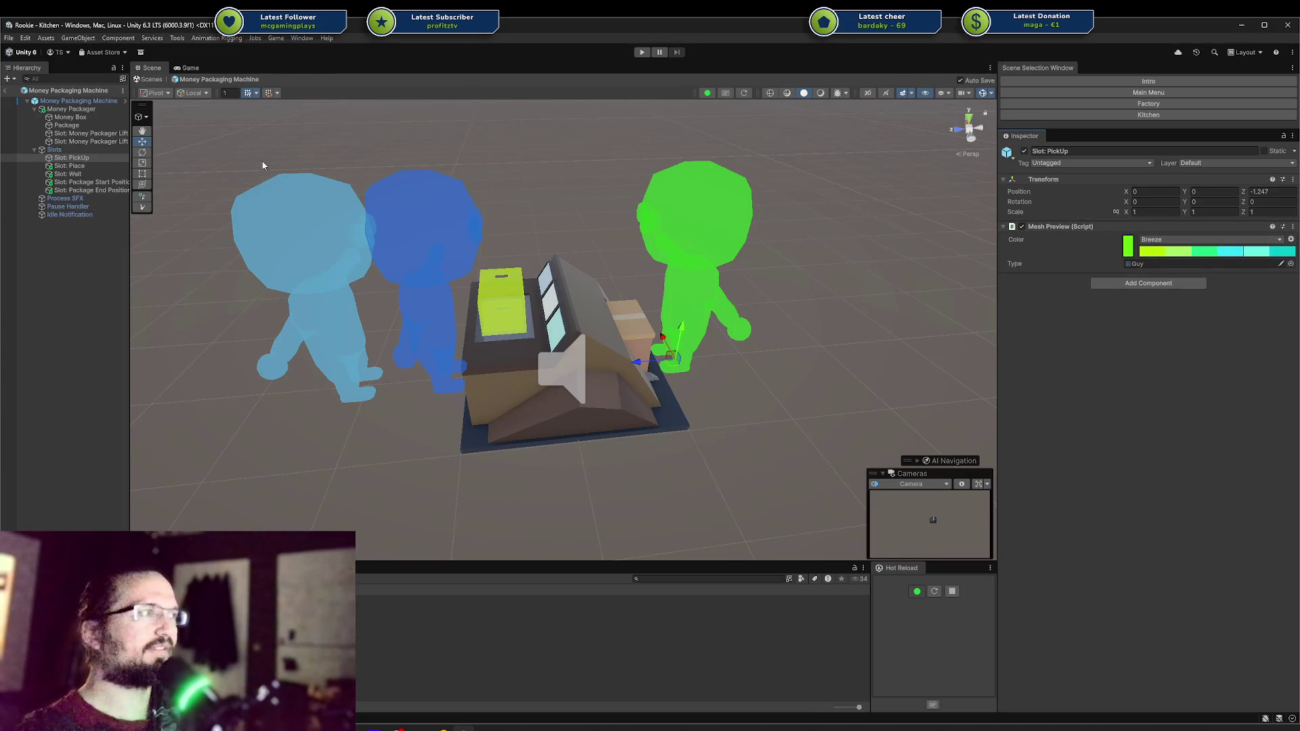
Step: In the nested Machine prefab, add Agent Queue to Slot: PickUp above Mesh Preview, then go back
{"action": "left_click", "coordinate": [125, 100]}
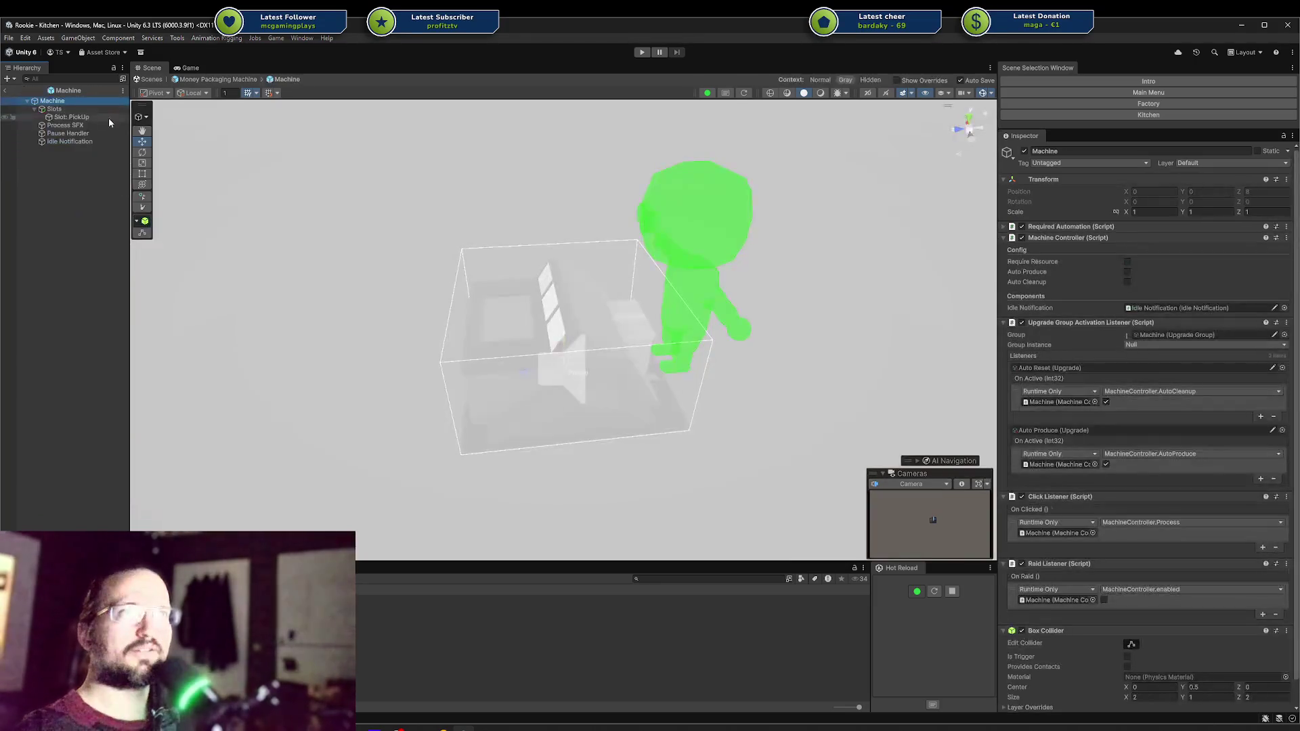
{"action": "left_click", "coordinate": [105, 117]}
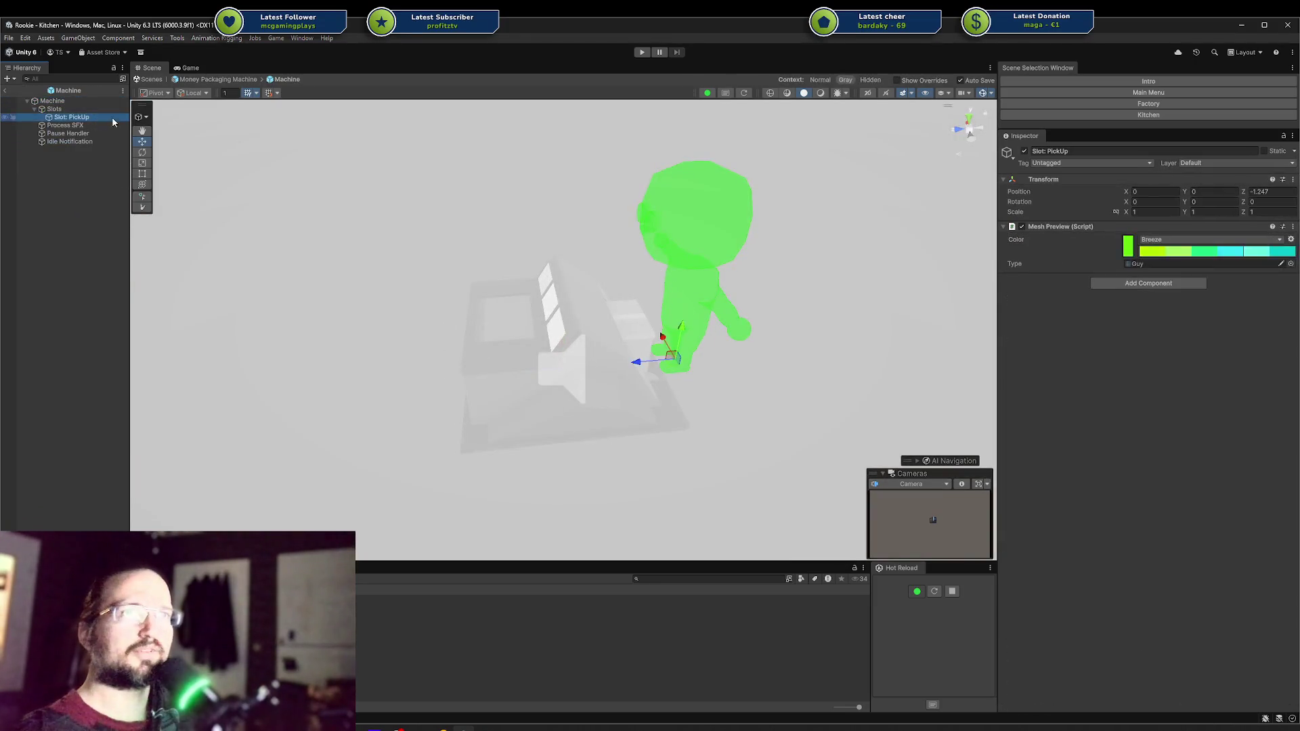
{"action": "left_click", "coordinate": [1149, 283]}
{"action": "left_click", "coordinate": [1127, 321]}
{"action": "left_click_drag", "start_coordinate": [1054, 283], "coordinate": [1041, 218]}
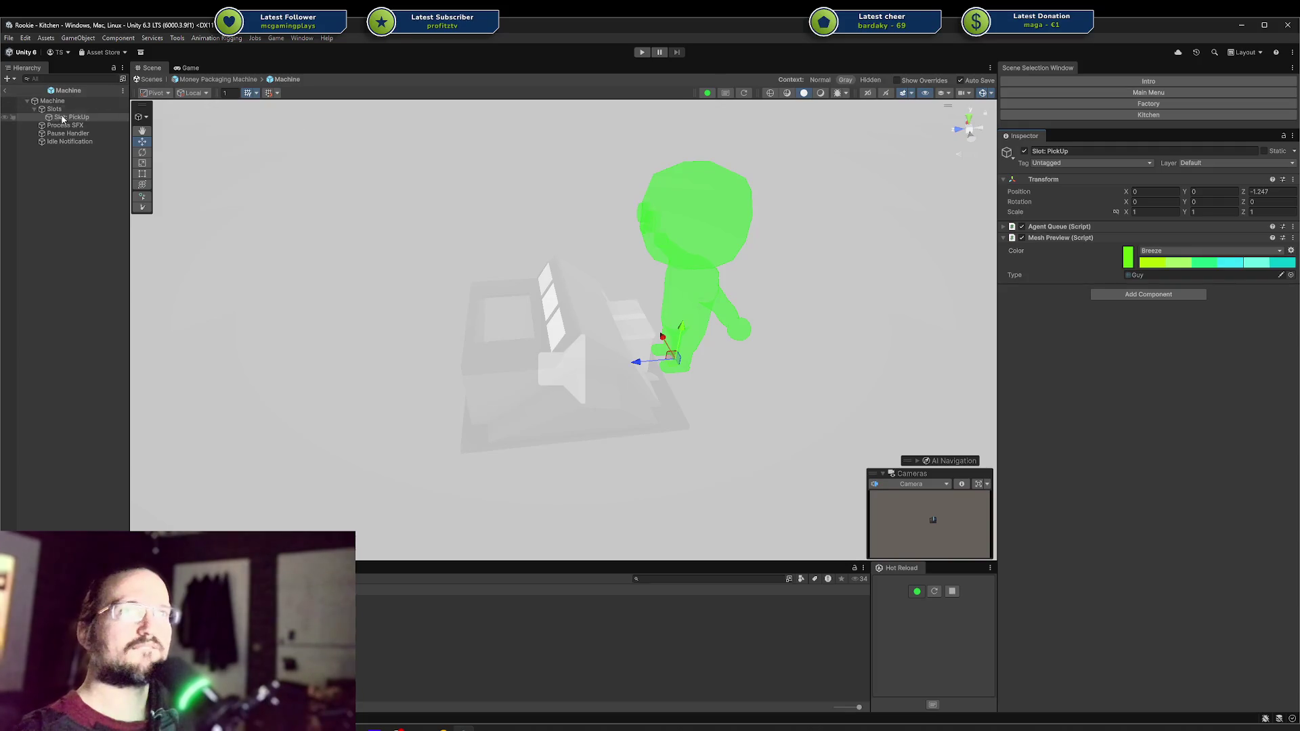
{"action": "left_click", "coordinate": [6, 90]}
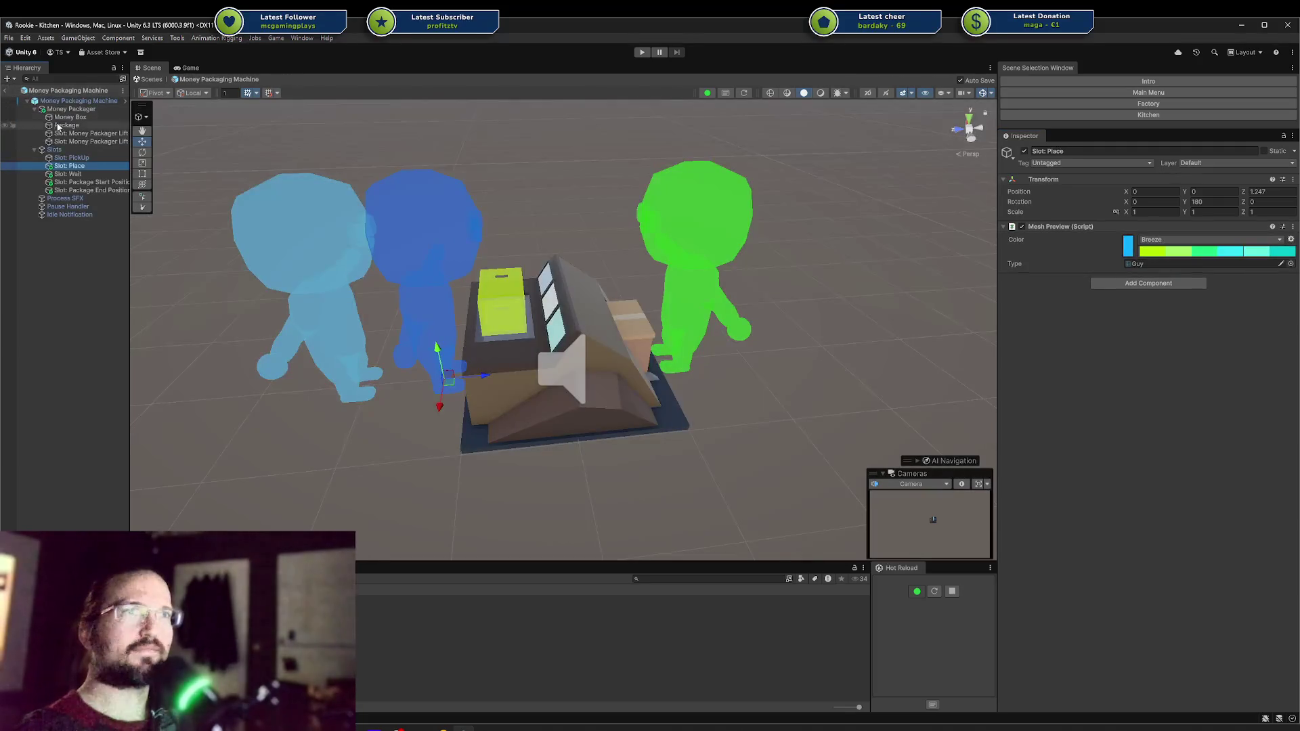
Step: Set Worker Queue to Slot: PickUp for Money Packaging Machine and Money Printer, then exit to Kitchen
{"action": "left_click", "coordinate": [68, 102]}
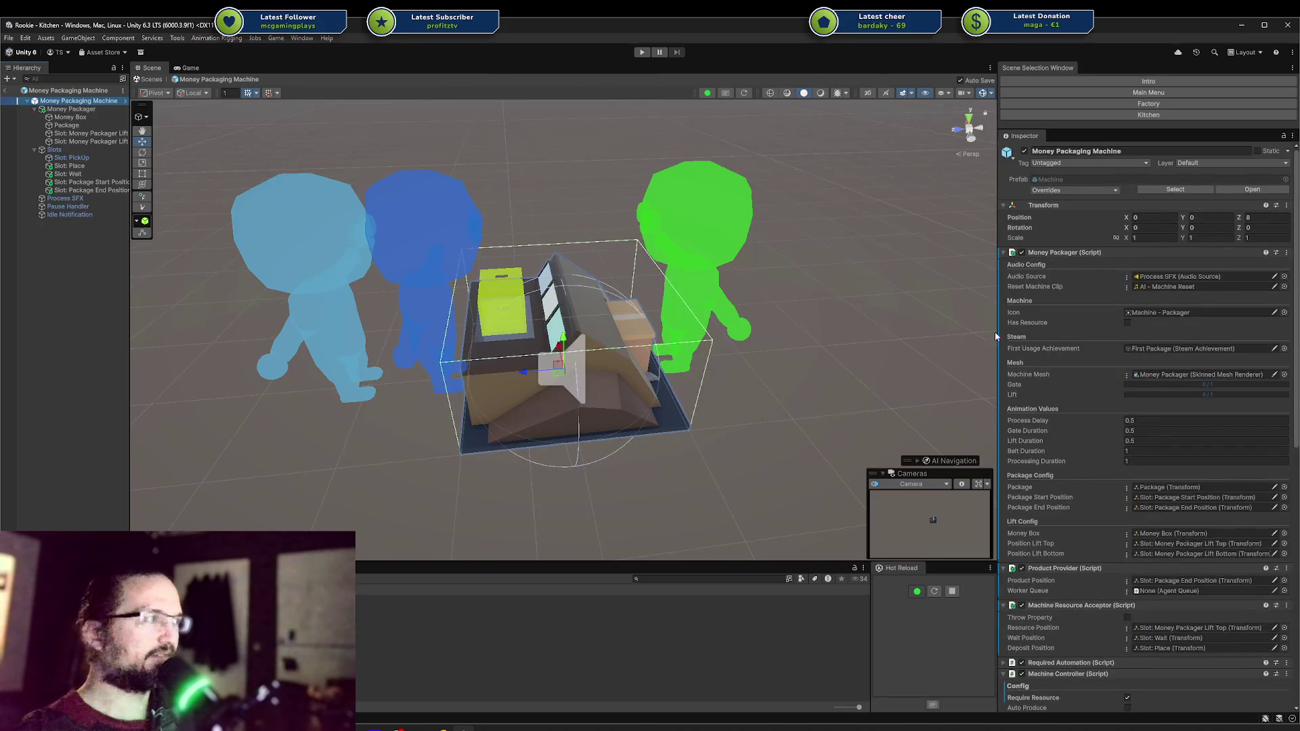
{"action": "scroll", "coordinate": [1056, 406], "scroll_direction": "down", "scroll_amount": 3}
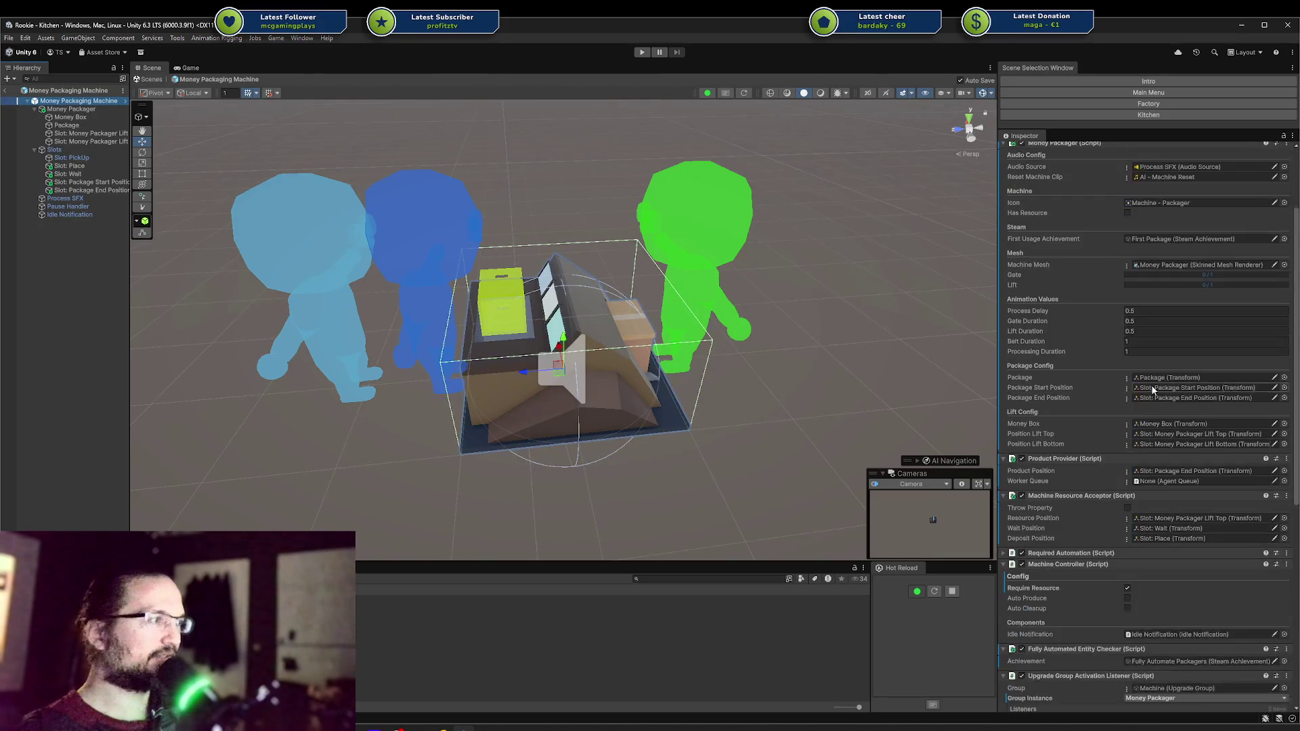
{"action": "left_click", "coordinate": [1130, 481]}
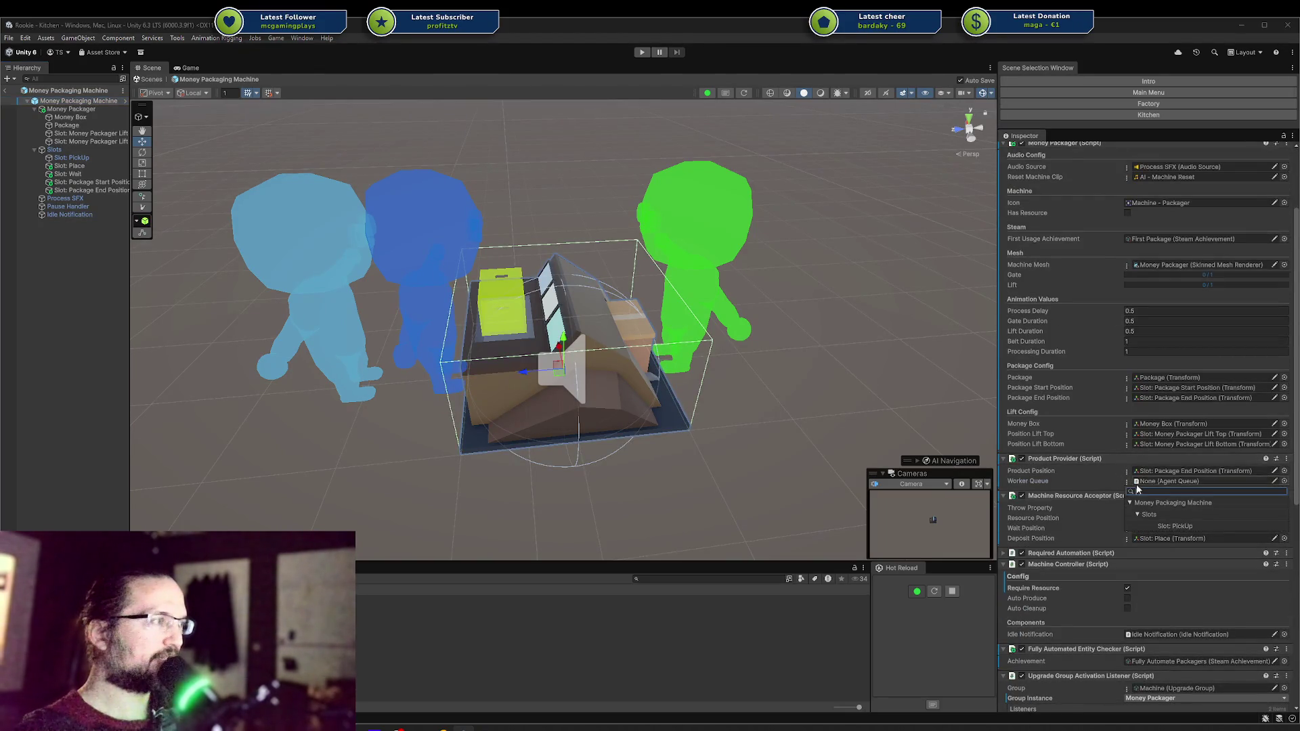
{"action": "left_click", "coordinate": [1158, 527]}
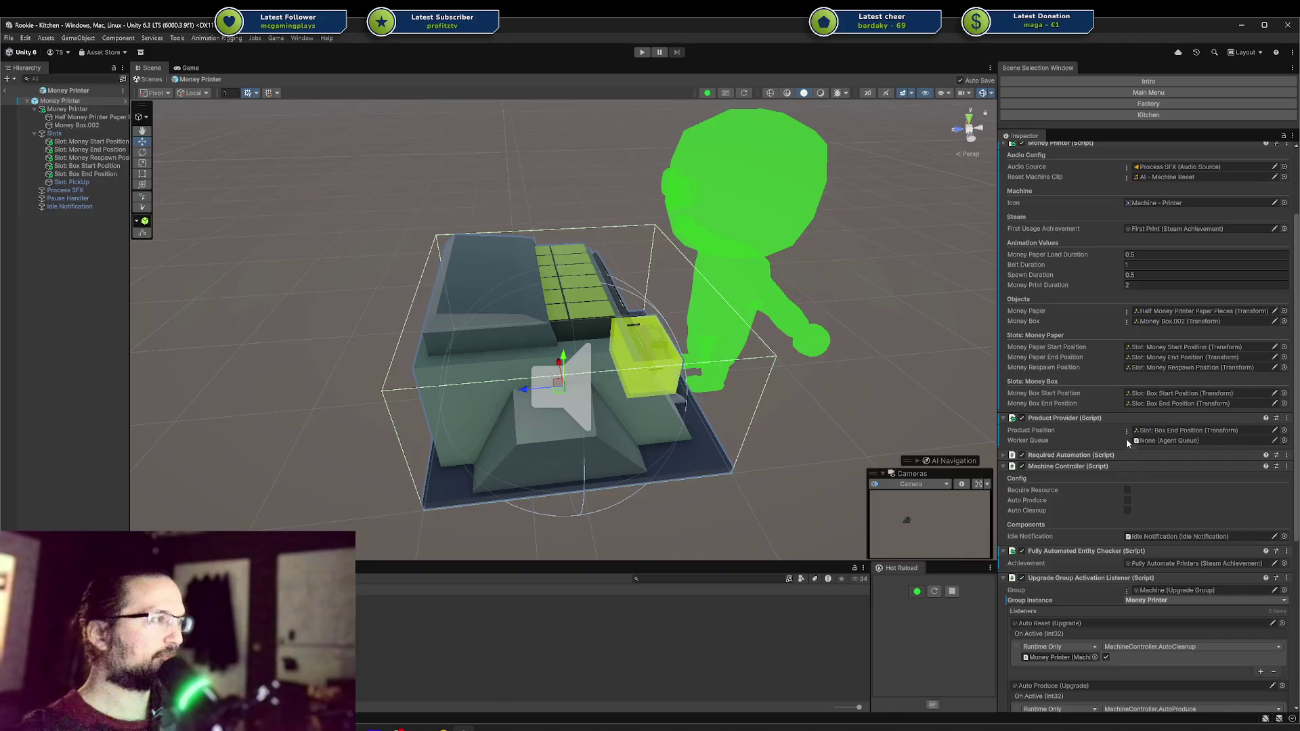
{"action": "left_click", "coordinate": [1130, 441]}
{"action": "left_click", "coordinate": [1165, 487]}
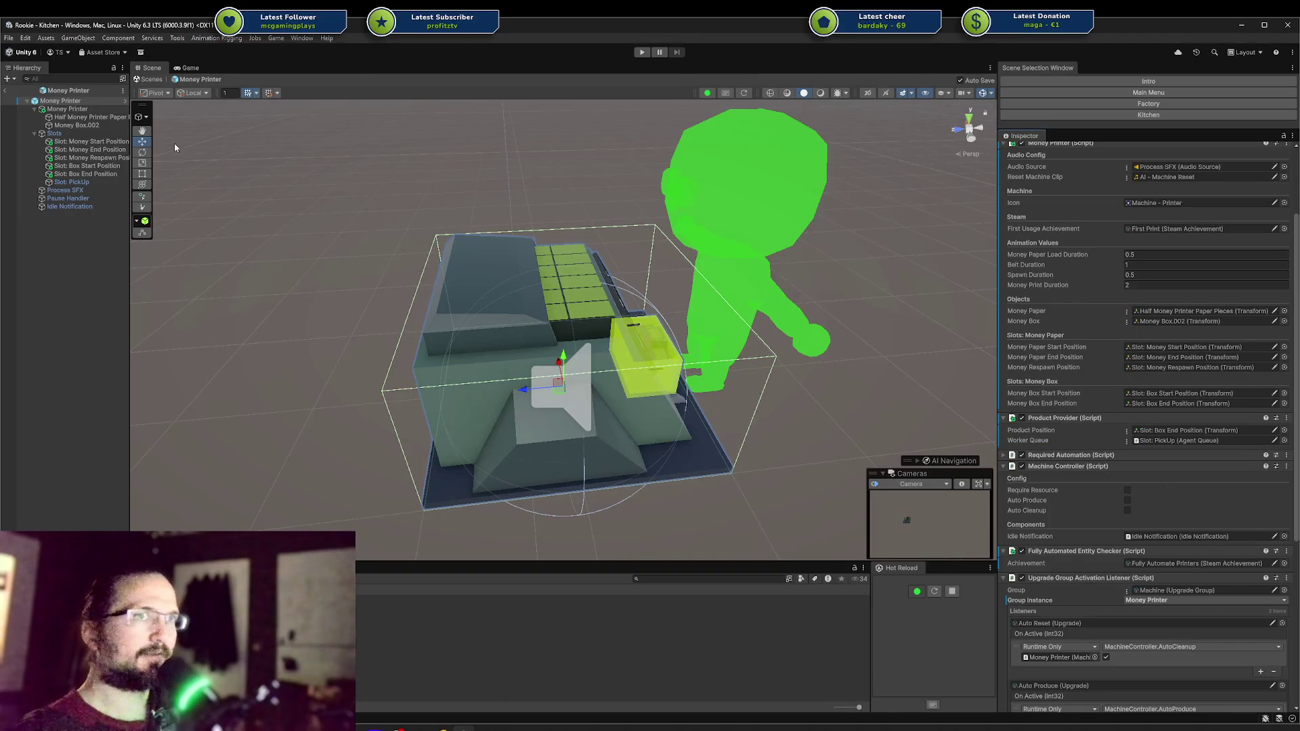
{"action": "left_click", "coordinate": [5, 90]}
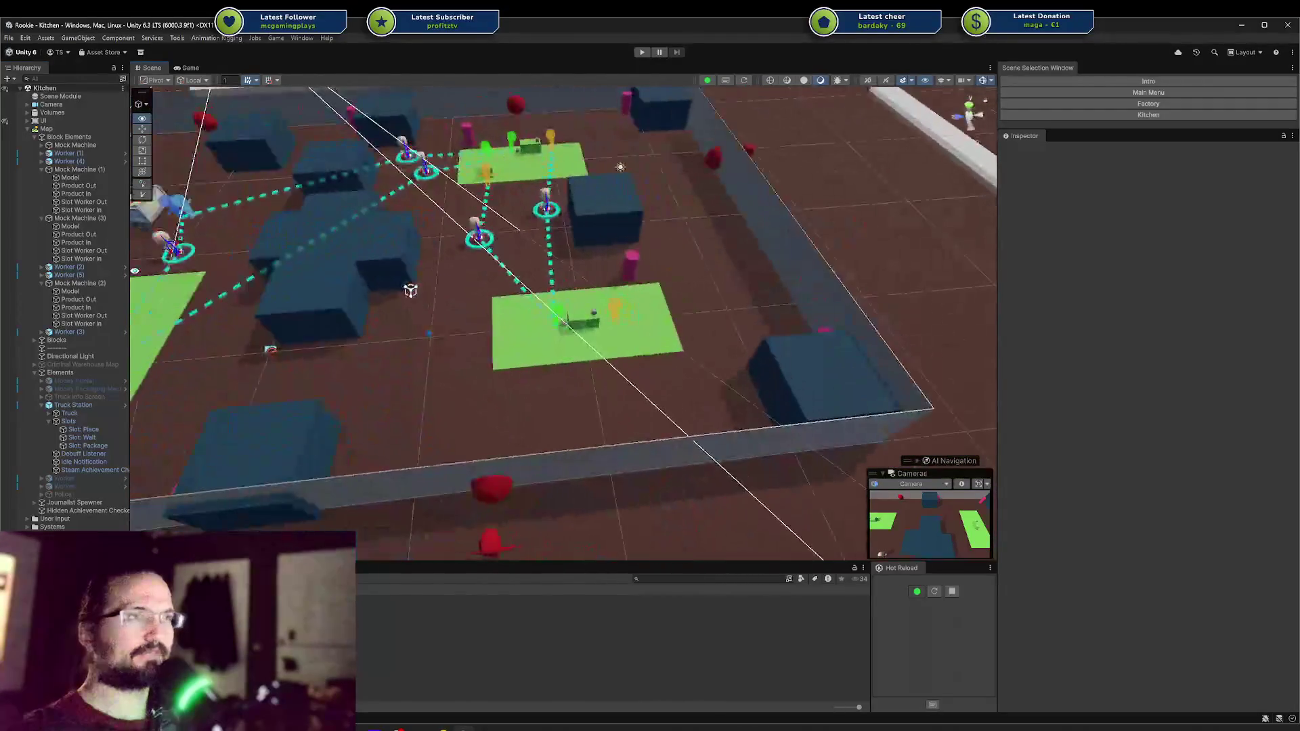
Step: Orbit around the Kitchen level and enter Play mode
{"action": "left_click_drag", "start_coordinate": [135, 271], "coordinate": [521, 232]}
{"action": "left_click", "coordinate": [644, 53]}
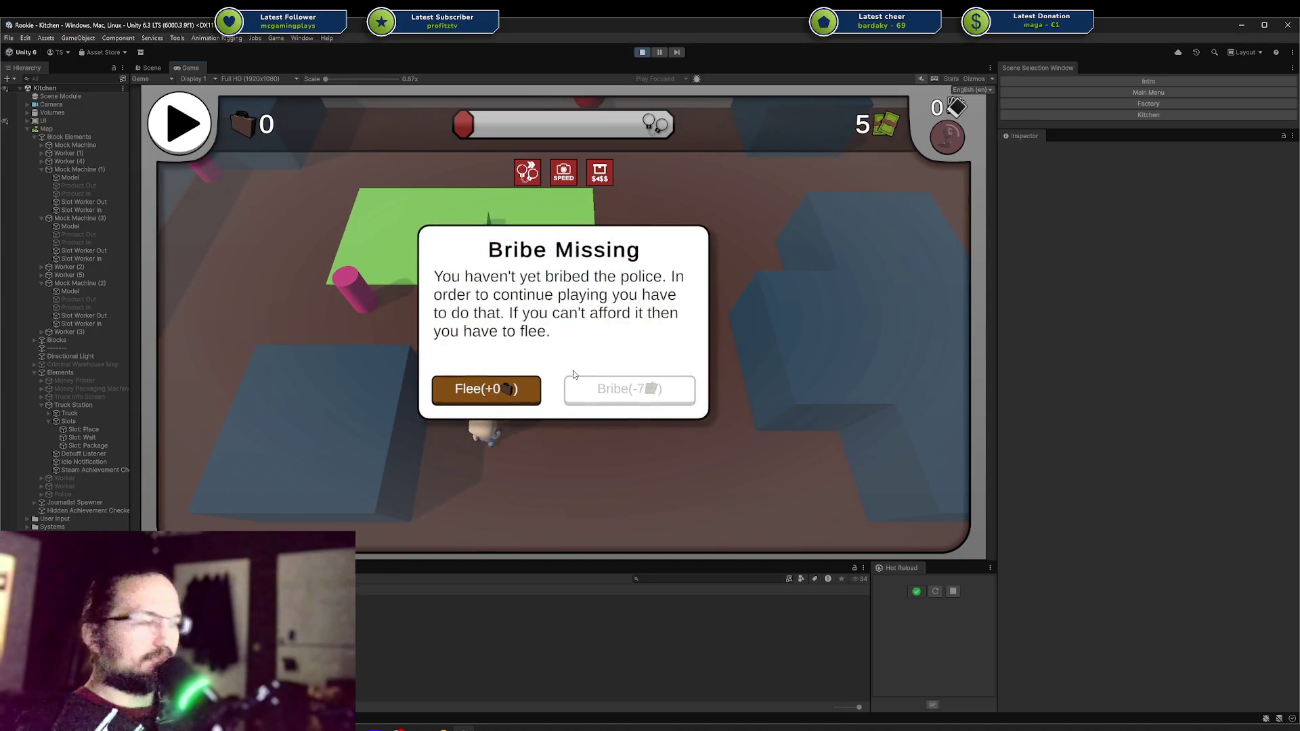
Step: Run Player.Money 100 in the console, pay the police bribe, and continue to the Factory scene
{"action": "key", "text": "grave"}
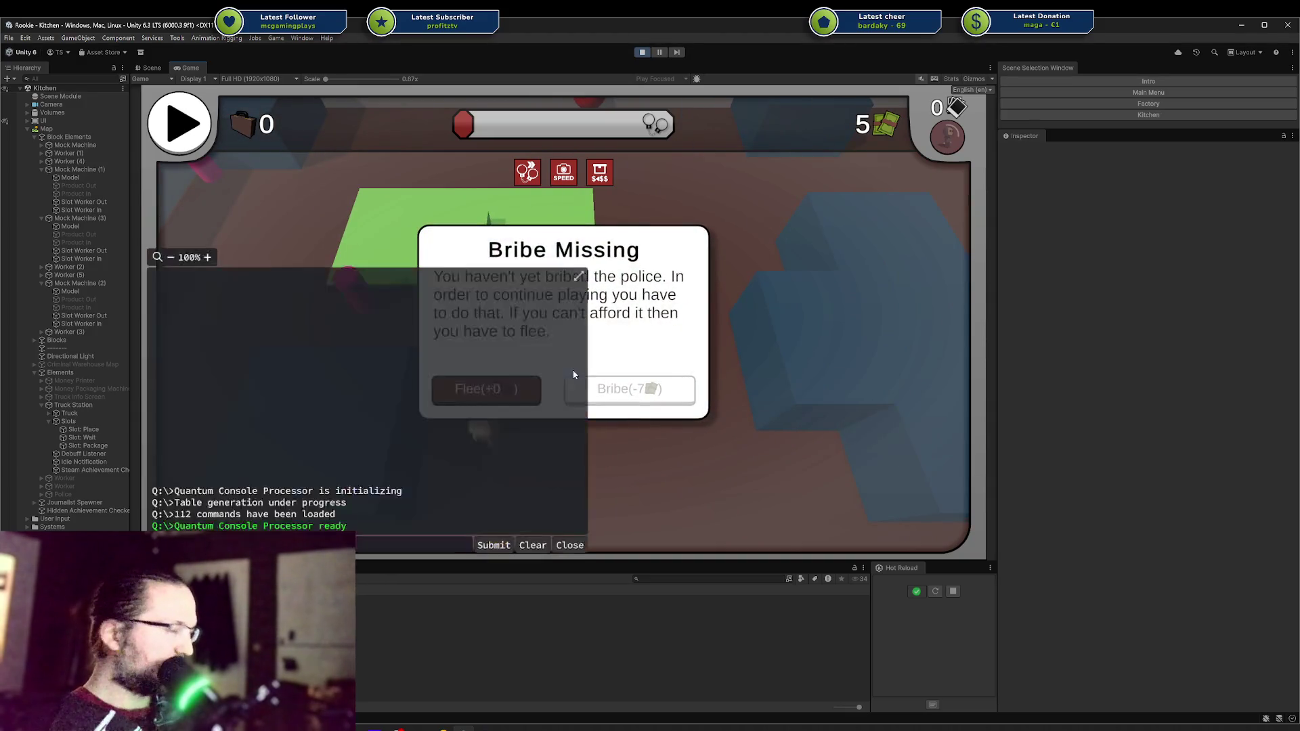
{"action": "type", "text": "money"}
{"action": "key", "text": "Tab"}
{"action": "type", "text": "100"}
{"action": "key", "text": "Return"}
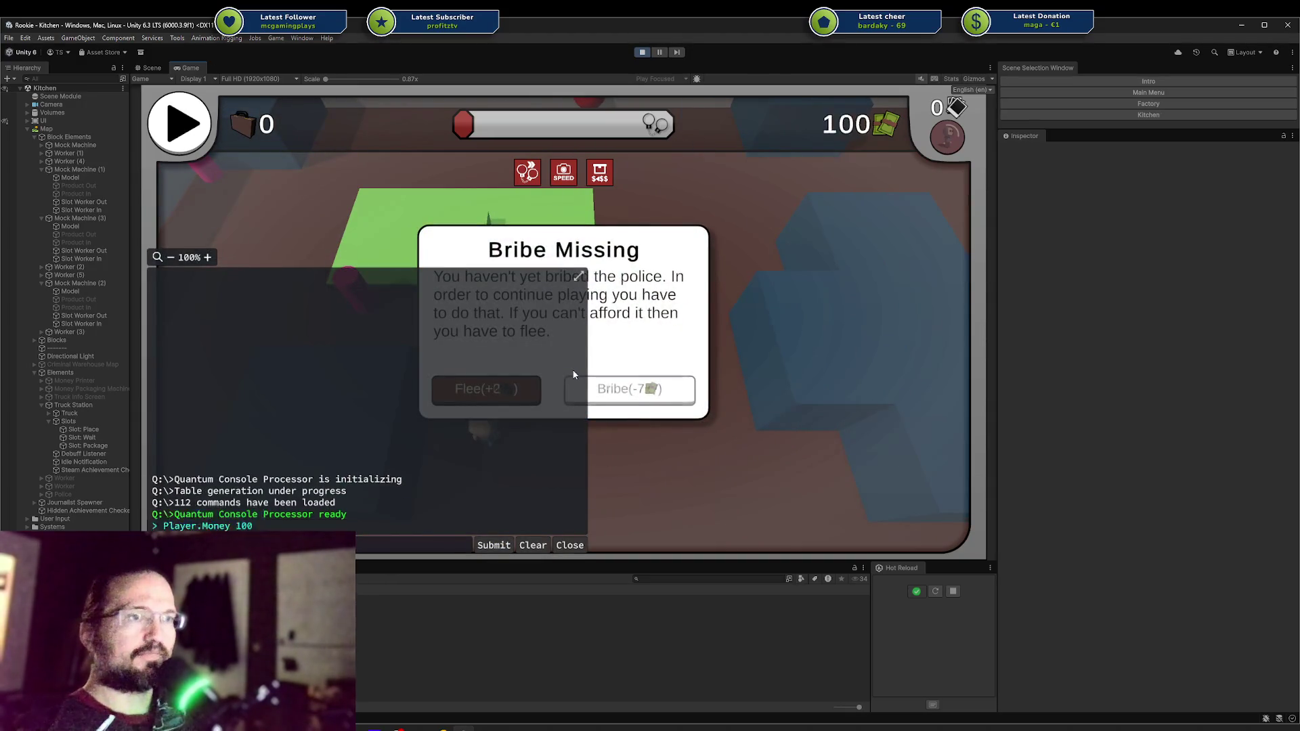
{"action": "key", "text": "grave"}
{"action": "left_click", "coordinate": [613, 390]}
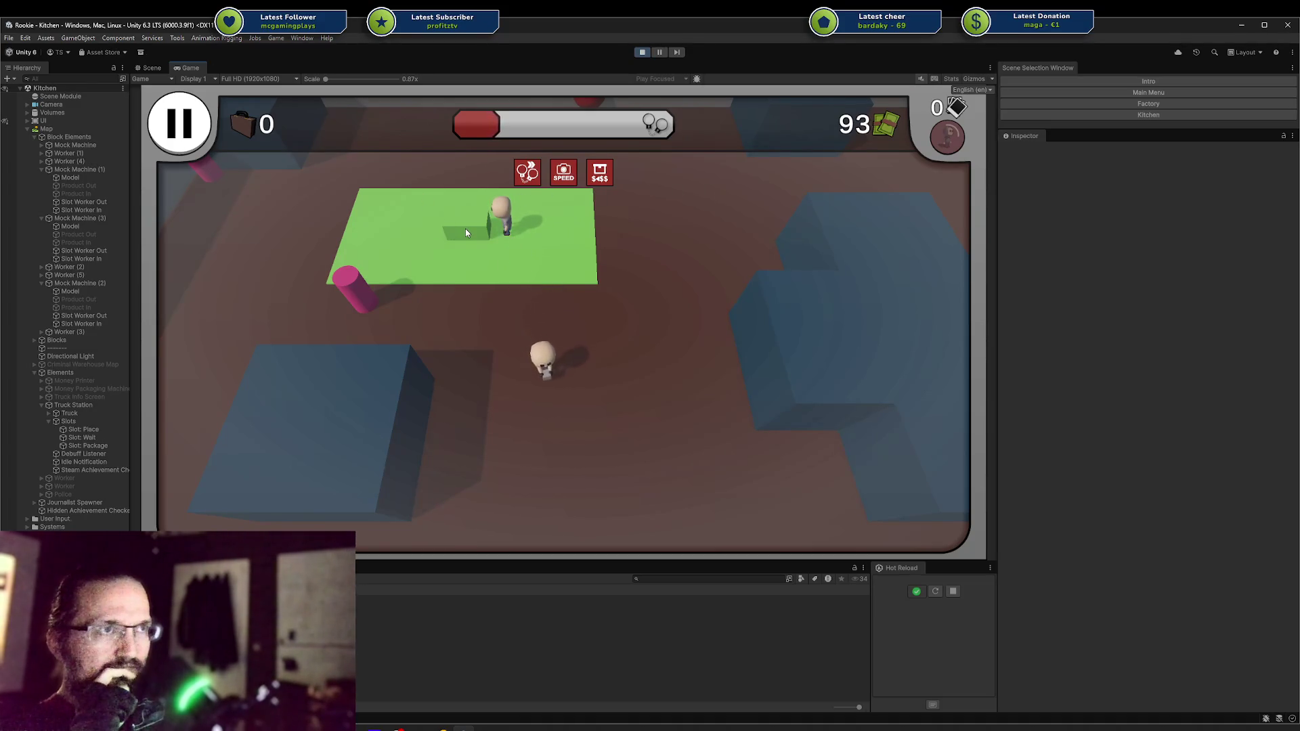
{"action": "left_click", "coordinate": [1174, 103]}
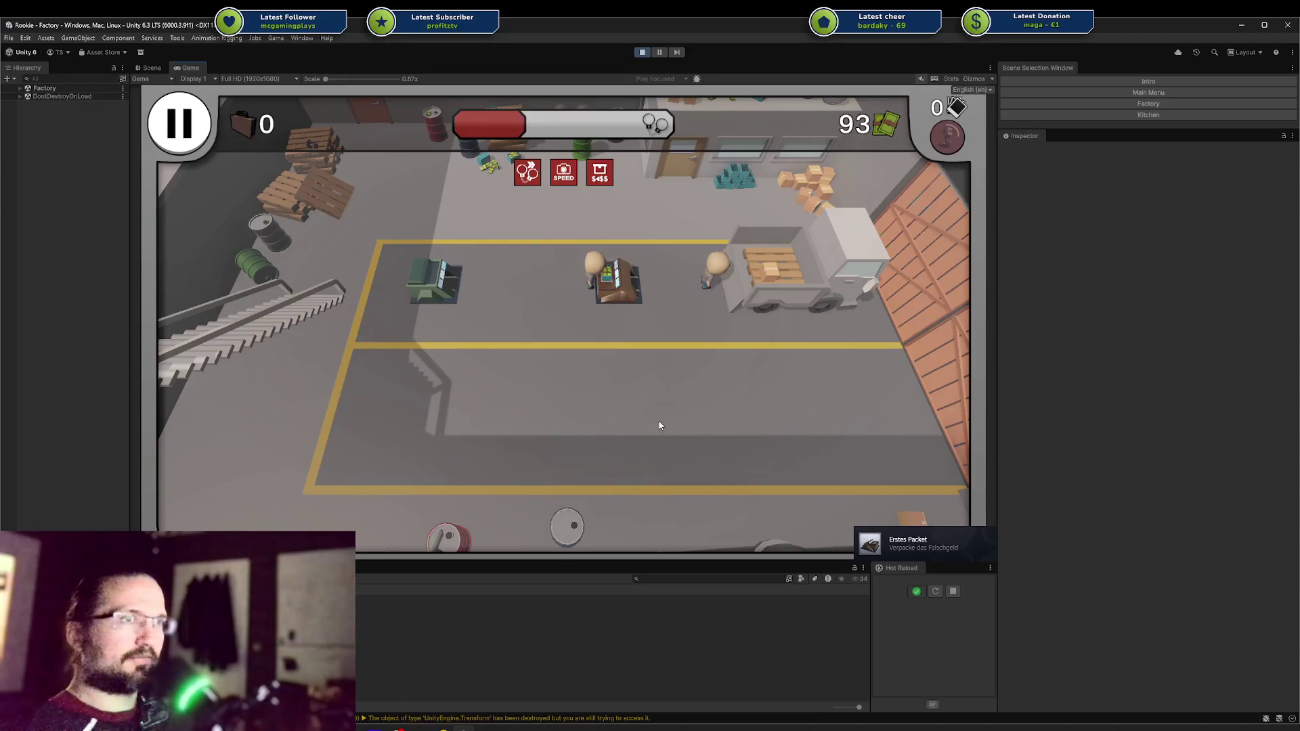
Step: Toggle the Steam overlay twice, then stop Play mode and orbit toward a top-down Kitchen view
{"action": "key", "text": "shift+Tab"}
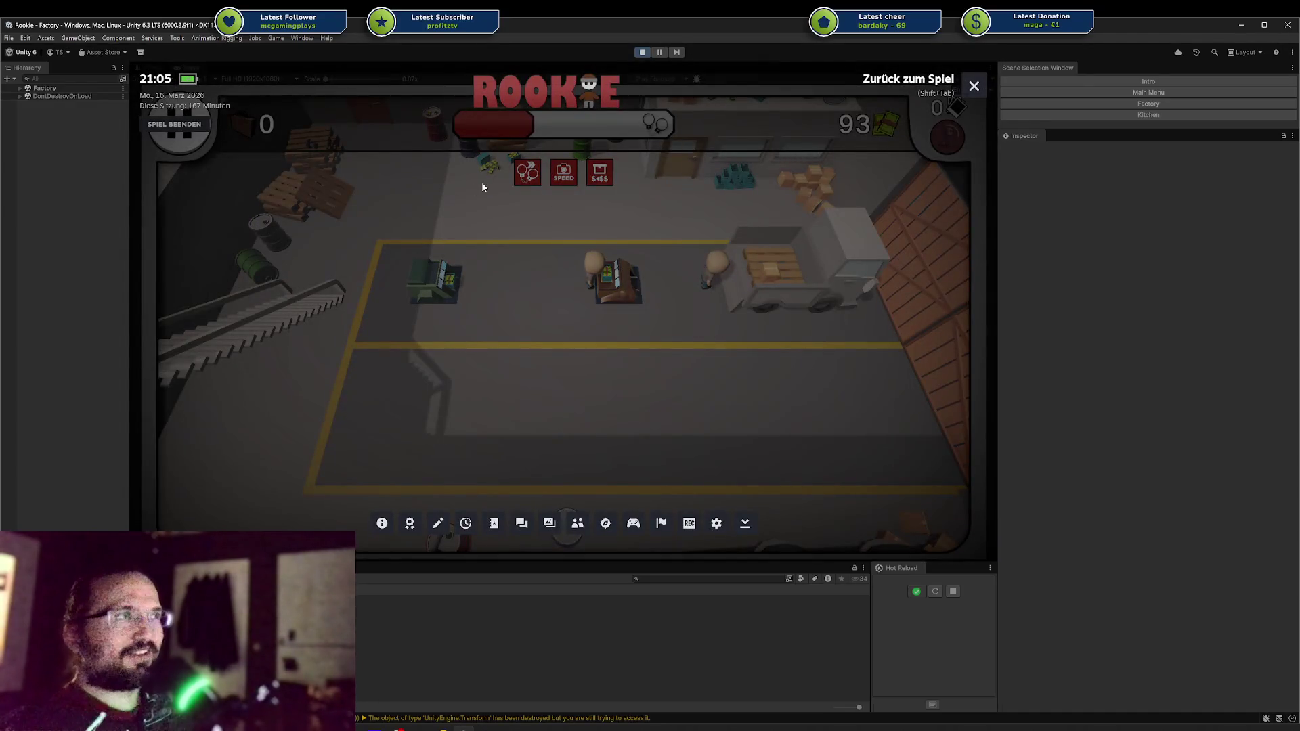
{"action": "key", "text": "shift+Tab"}
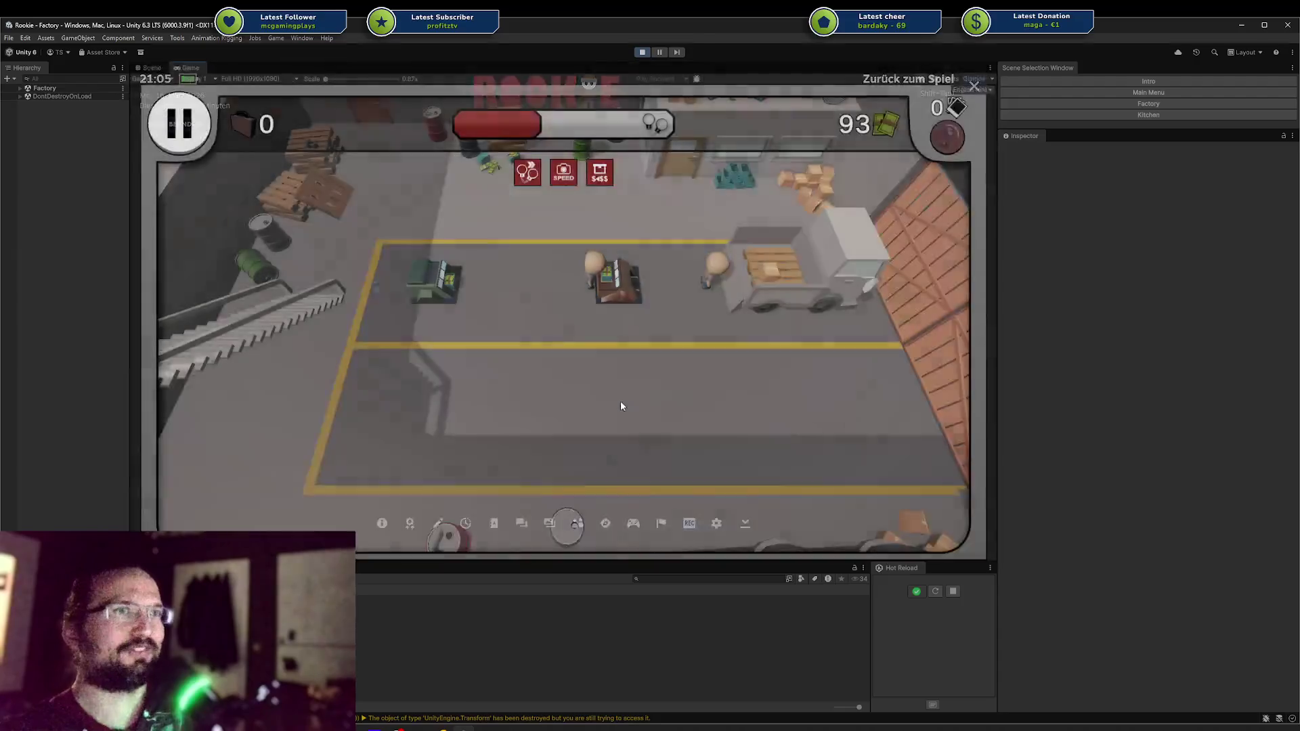
{"action": "key", "text": "shift+Tab"}
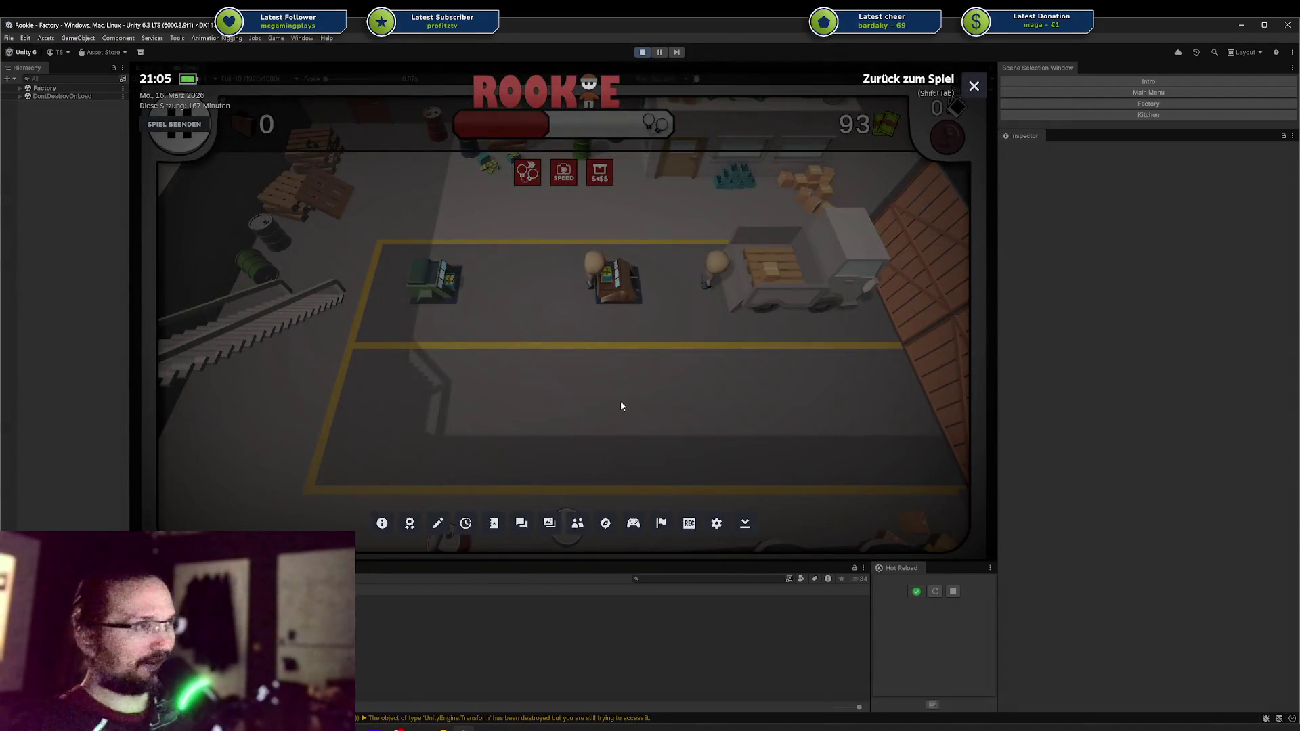
{"action": "key", "text": "shift+Tab"}
{"action": "key", "text": "shift+Tab"}
{"action": "key", "text": "shift+Tab"}
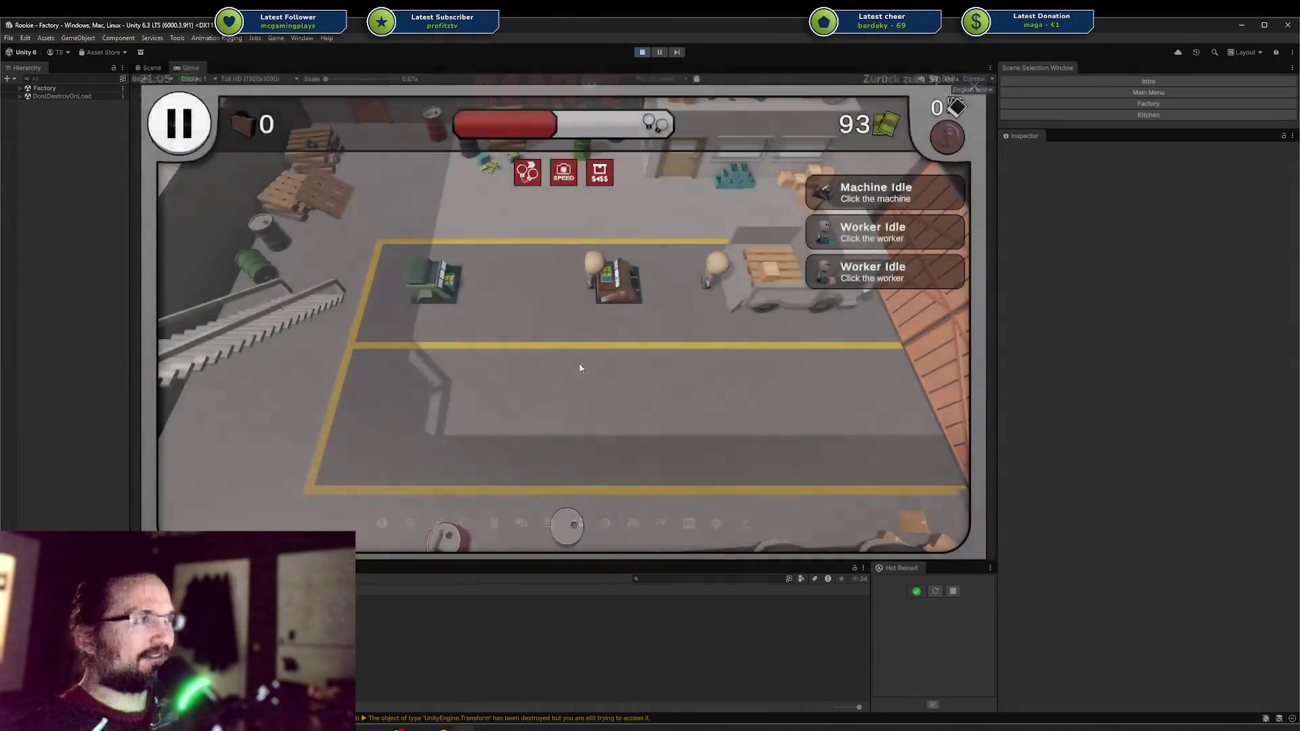
{"action": "left_click", "coordinate": [638, 54]}
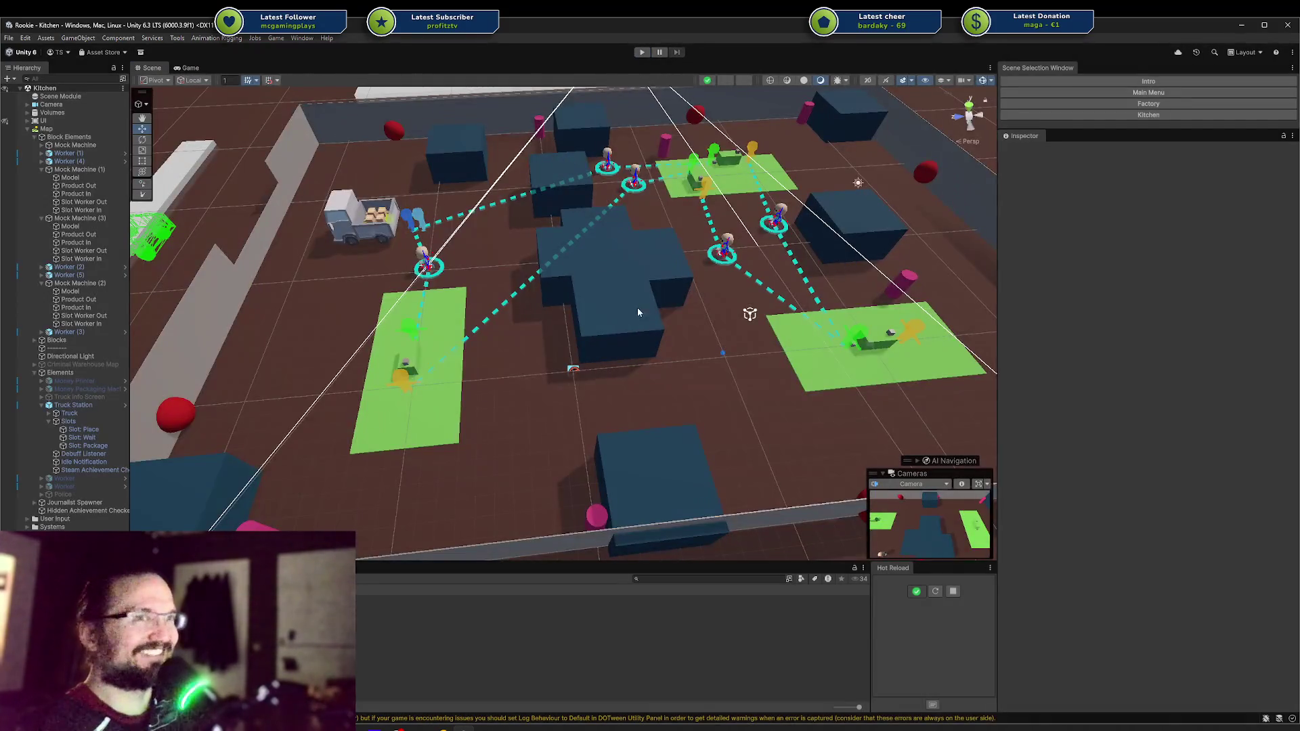
{"action": "mouse_move", "coordinate": [637, 312]}
{"action": "left_mouse_down"}
{"action": "mouse_move", "coordinate": [625, 366]}
{"action": "mouse_move", "coordinate": [615, 345]}
{"action": "left_mouse_up"}
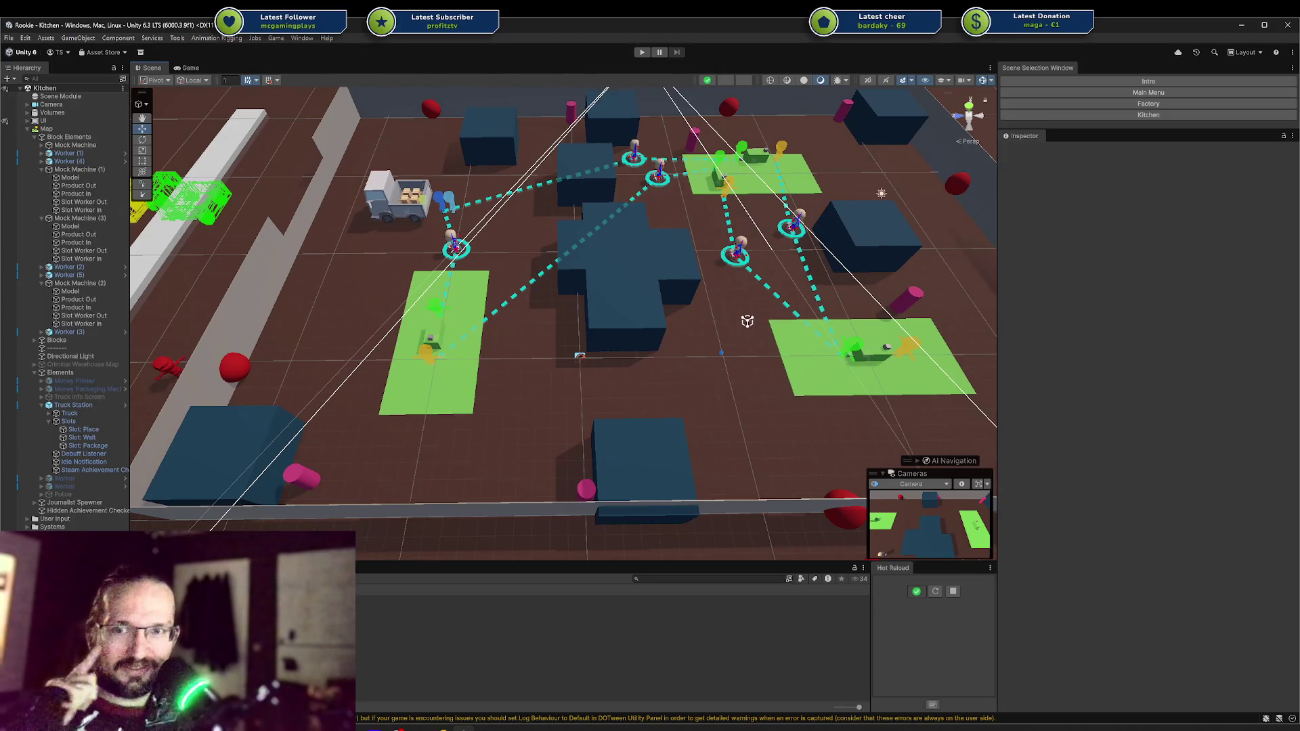
{"action": "mouse_move", "coordinate": [597, 220]}
{"action": "left_mouse_down"}
{"action": "mouse_move", "coordinate": [633, 305]}
{"action": "mouse_move", "coordinate": [588, 292]}
{"action": "mouse_move", "coordinate": [862, 323]}
{"action": "mouse_move", "coordinate": [433, 319]}
{"action": "left_mouse_up"}
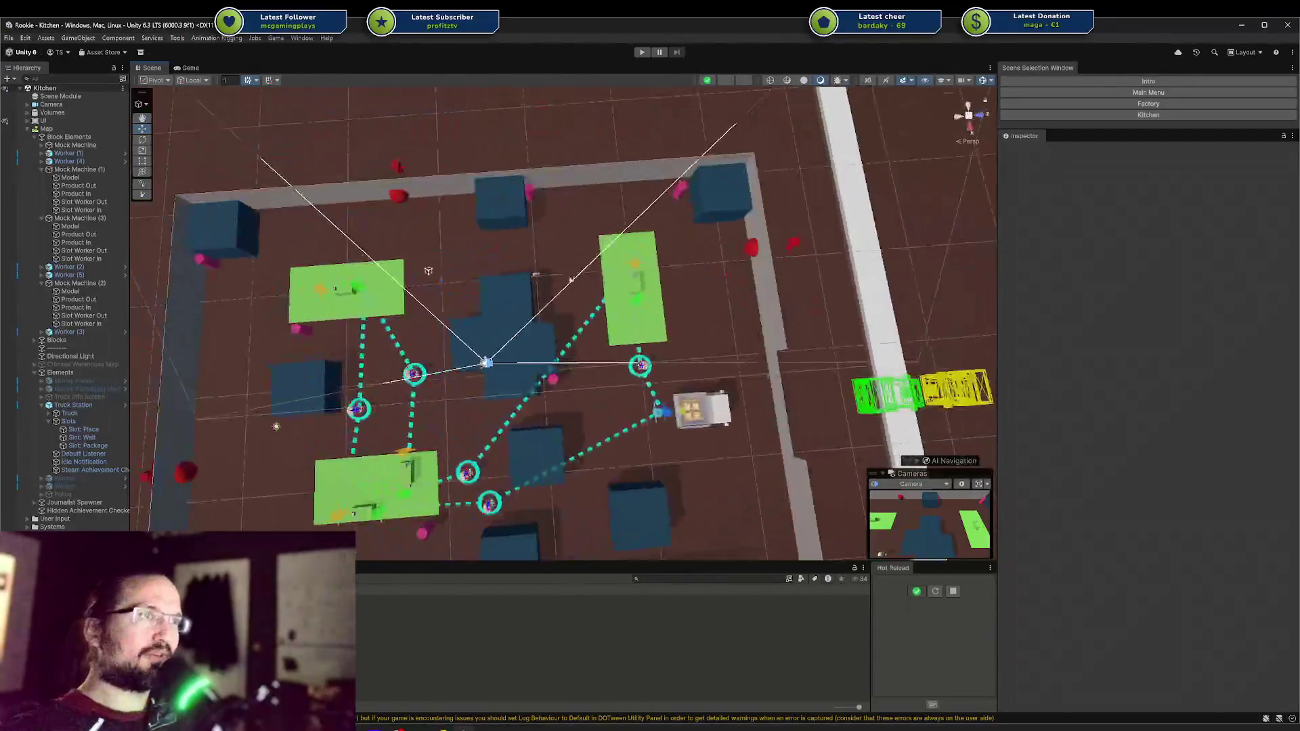
{"action": "scroll", "coordinate": [433, 318], "scroll_direction": "up", "scroll_amount": 5}
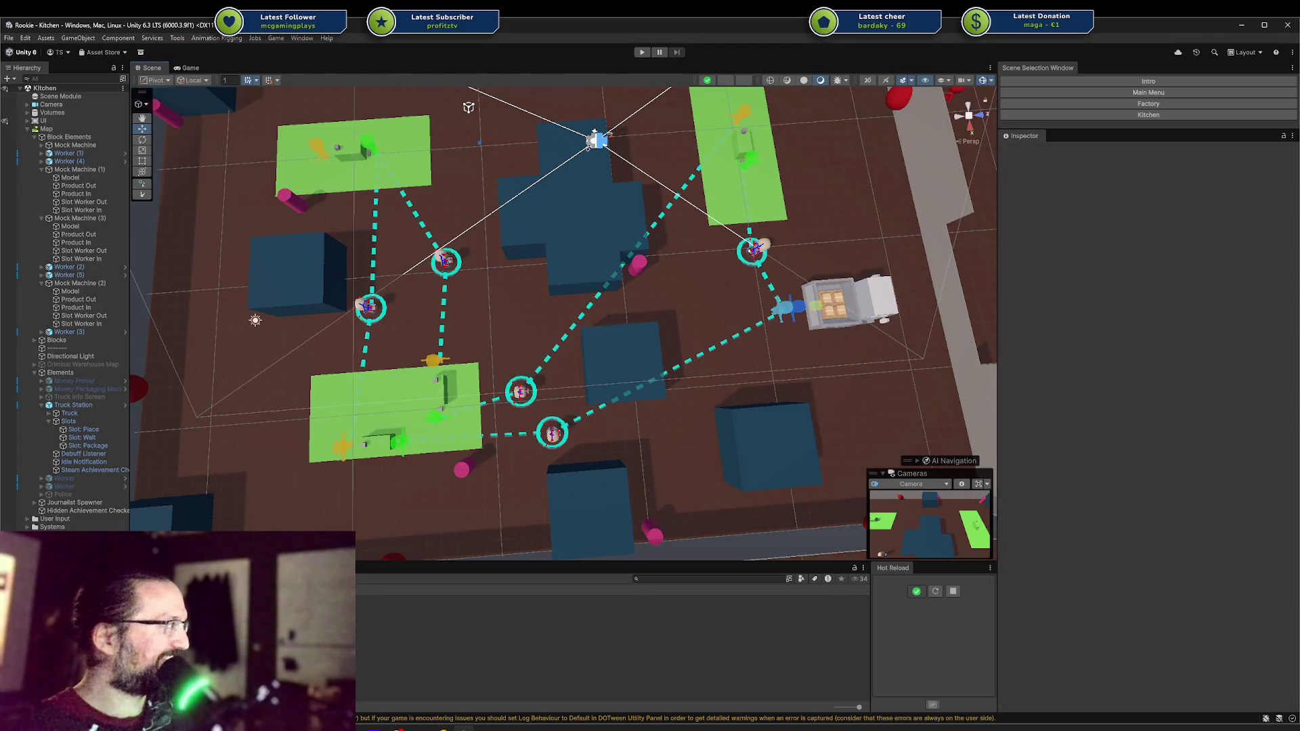
{"action": "left_click_drag", "start_coordinate": [650, 318], "coordinate": [700, 324]}
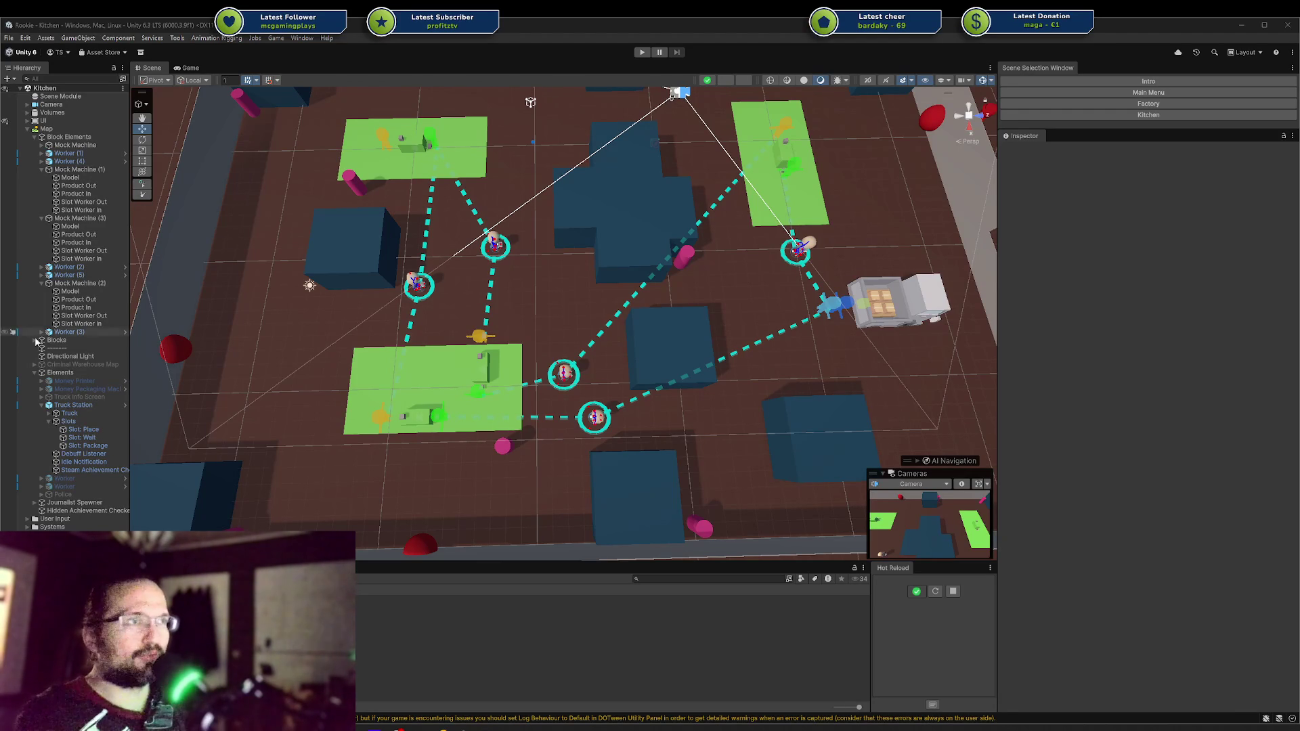
Step: Orbit to show more of the map, then drag the Rise of Piracy Steam page over Unity
{"action": "mouse_move", "coordinate": [670, 274]}
{"action": "left_mouse_down"}
{"action": "mouse_move", "coordinate": [671, 250]}
{"action": "mouse_move", "coordinate": [684, 291]}
{"action": "mouse_move", "coordinate": [645, 298]}
{"action": "left_mouse_up"}
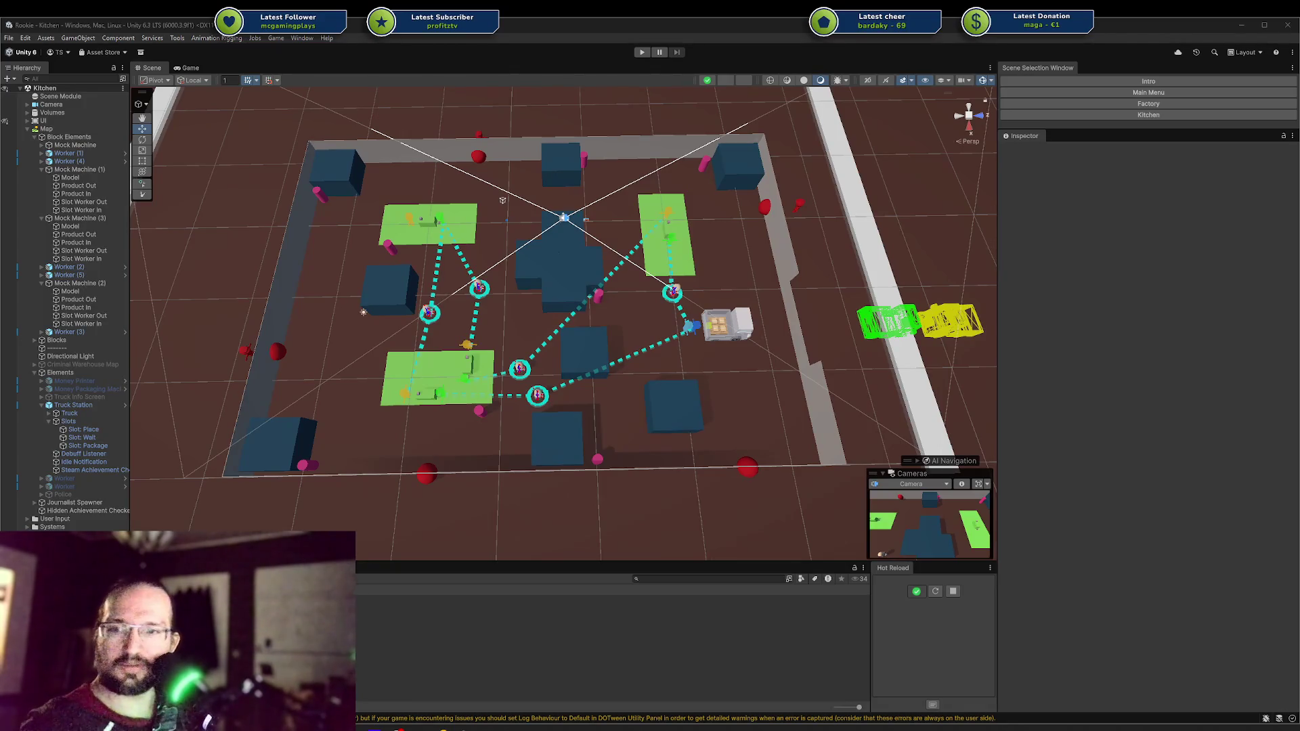
{"action": "mouse_move", "coordinate": [530, 730]}
{"action": "left_mouse_down"}
{"action": "mouse_move", "coordinate": [530, 331]}
{"action": "mouse_move", "coordinate": [566, 276]}
{"action": "mouse_move", "coordinate": [609, 64]}
{"action": "mouse_move", "coordinate": [529, 49]}
{"action": "left_mouse_up"}
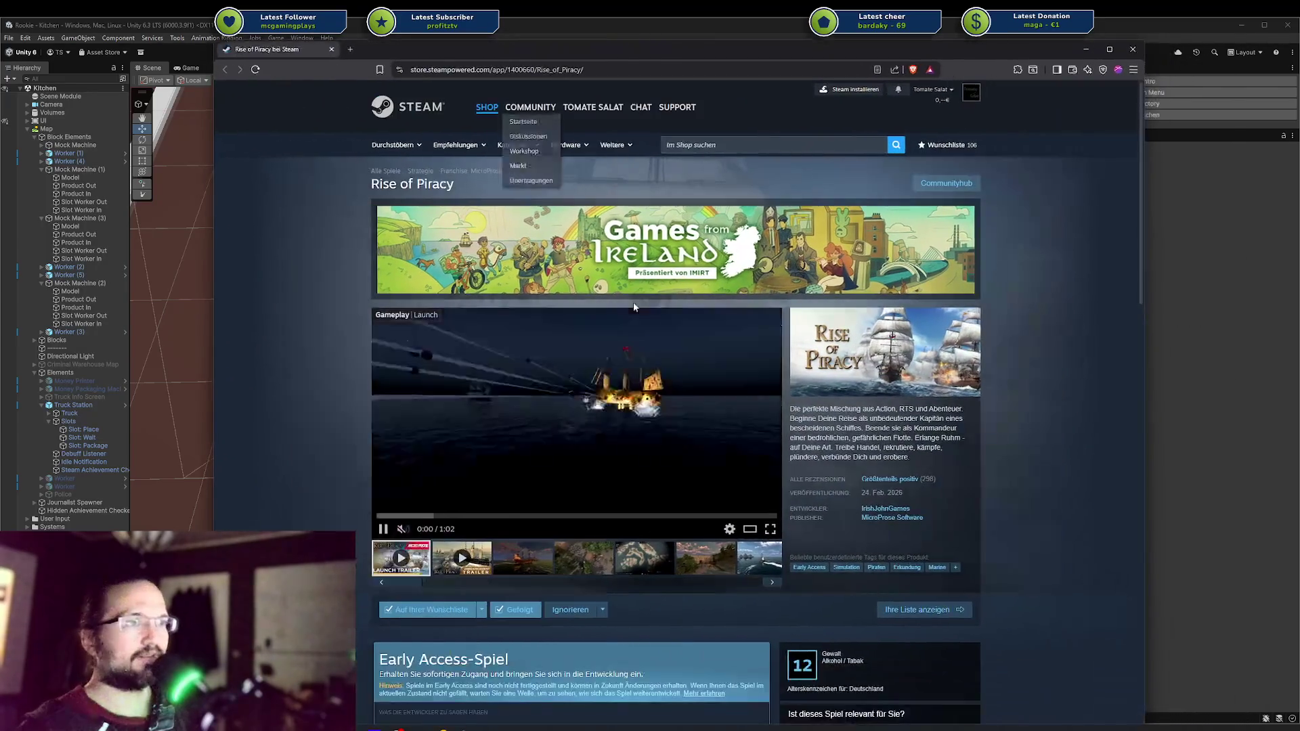
{"action": "scroll", "coordinate": [560, 302], "scroll_direction": "down", "scroll_amount": 5}
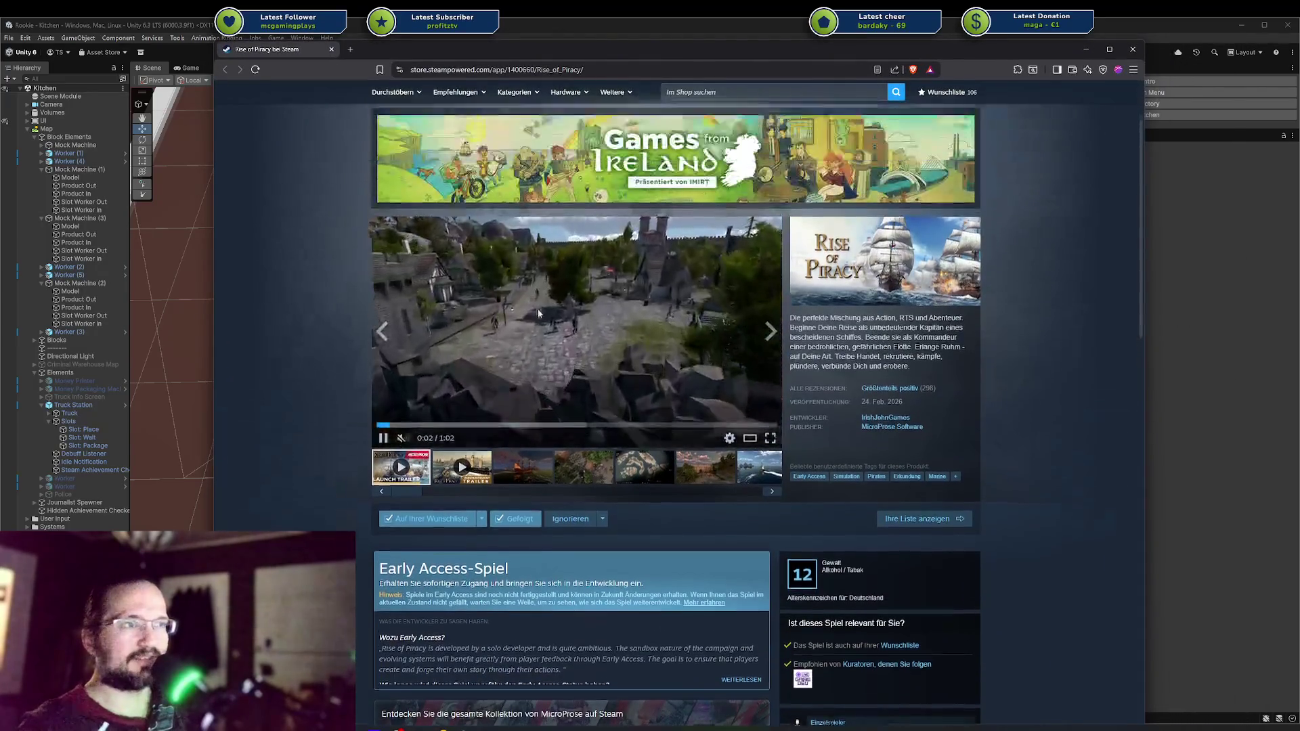
{"action": "scroll", "coordinate": [559, 307], "scroll_direction": "down", "scroll_amount": 4}
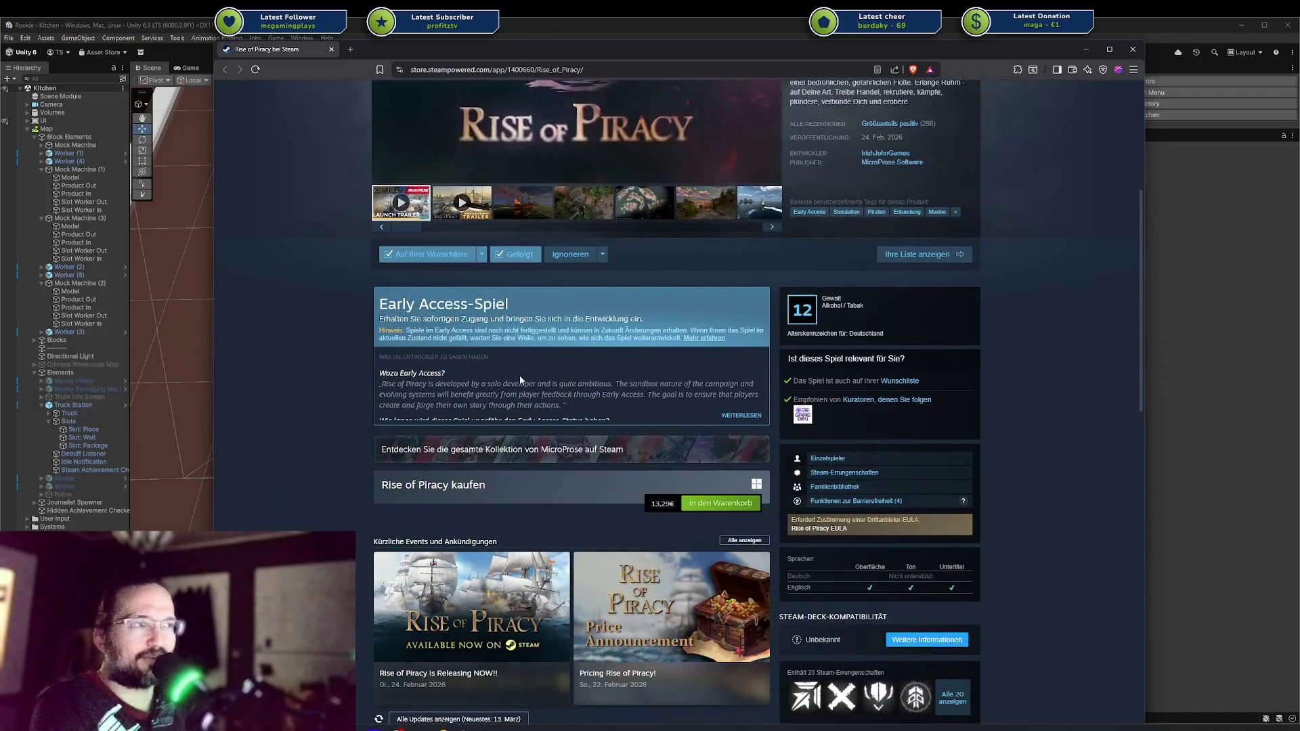
{"action": "scroll", "coordinate": [519, 375], "scroll_direction": "down", "scroll_amount": 3}
{"action": "scroll", "coordinate": [519, 376], "scroll_direction": "up", "scroll_amount": 3}
{"action": "scroll", "coordinate": [493, 369], "scroll_direction": "up", "scroll_amount": 3}
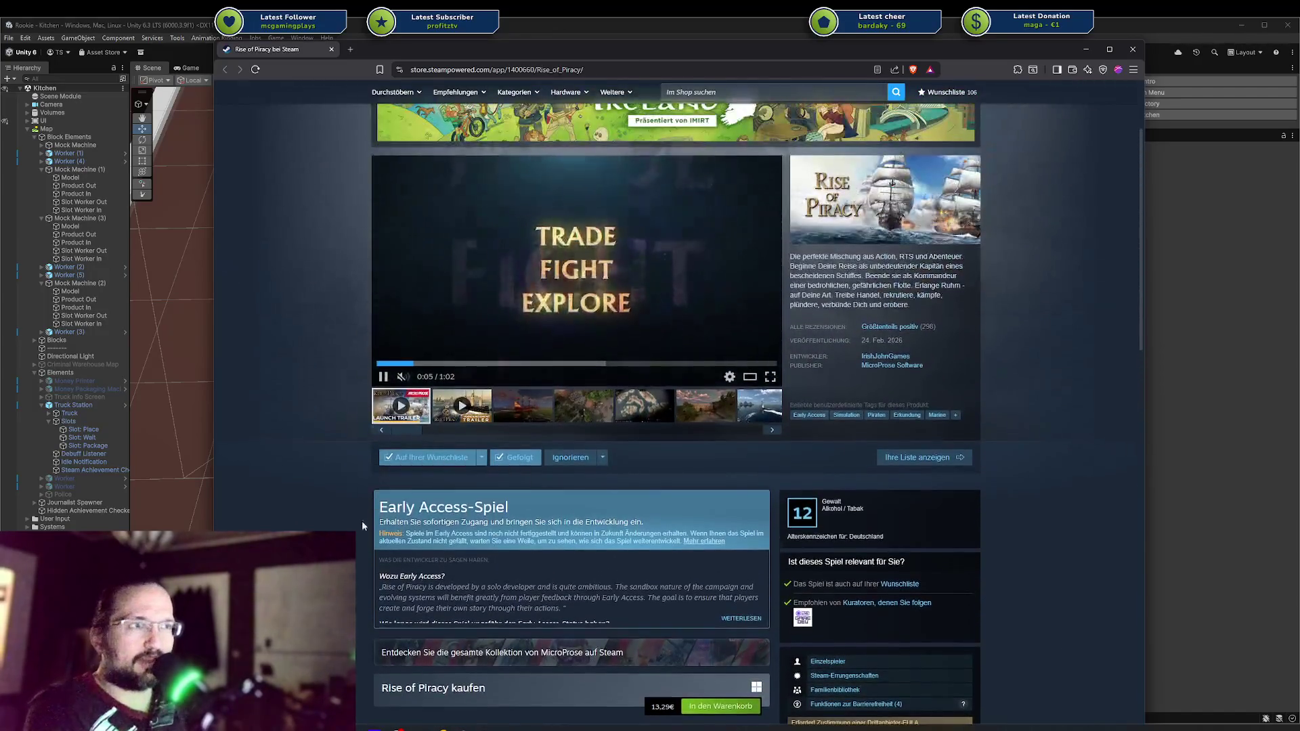
{"action": "scroll", "coordinate": [447, 557], "scroll_direction": "down", "scroll_amount": 2}
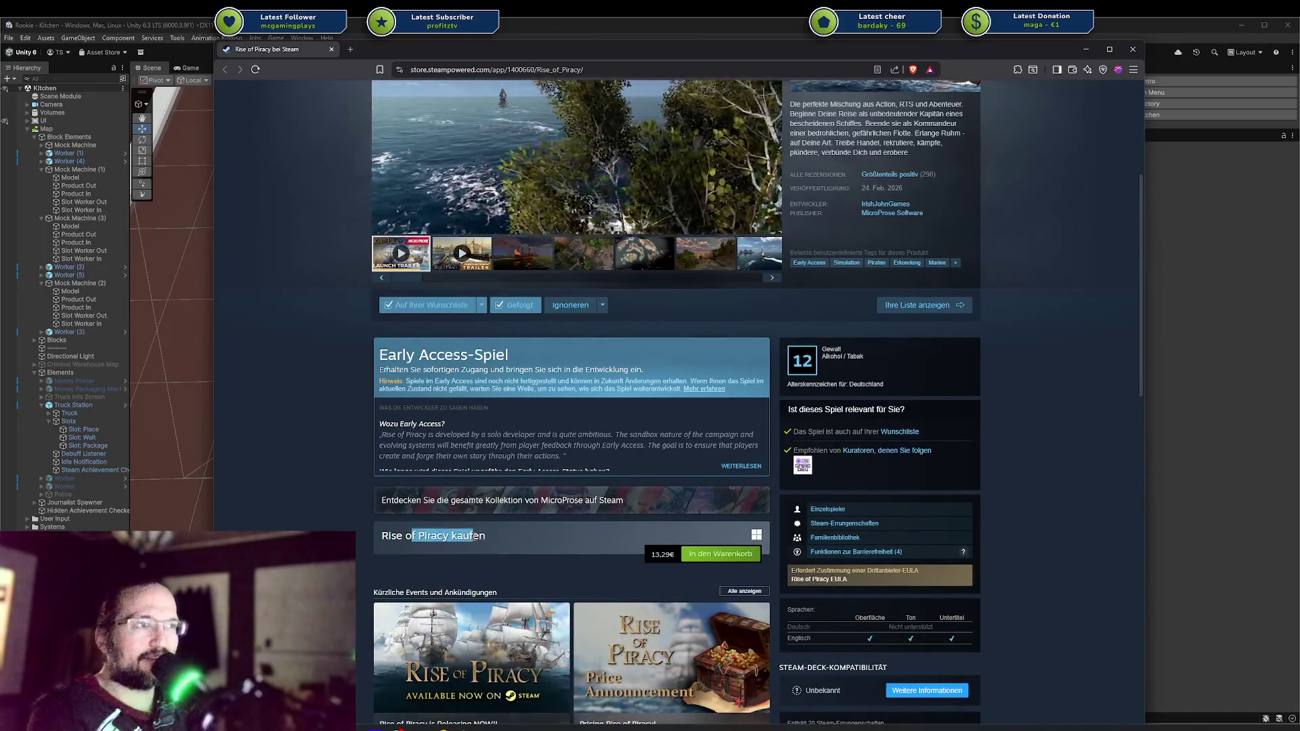
{"action": "scroll", "coordinate": [572, 475], "scroll_direction": "up", "scroll_amount": 2}
{"action": "scroll", "coordinate": [572, 475], "scroll_direction": "down", "scroll_amount": 2}
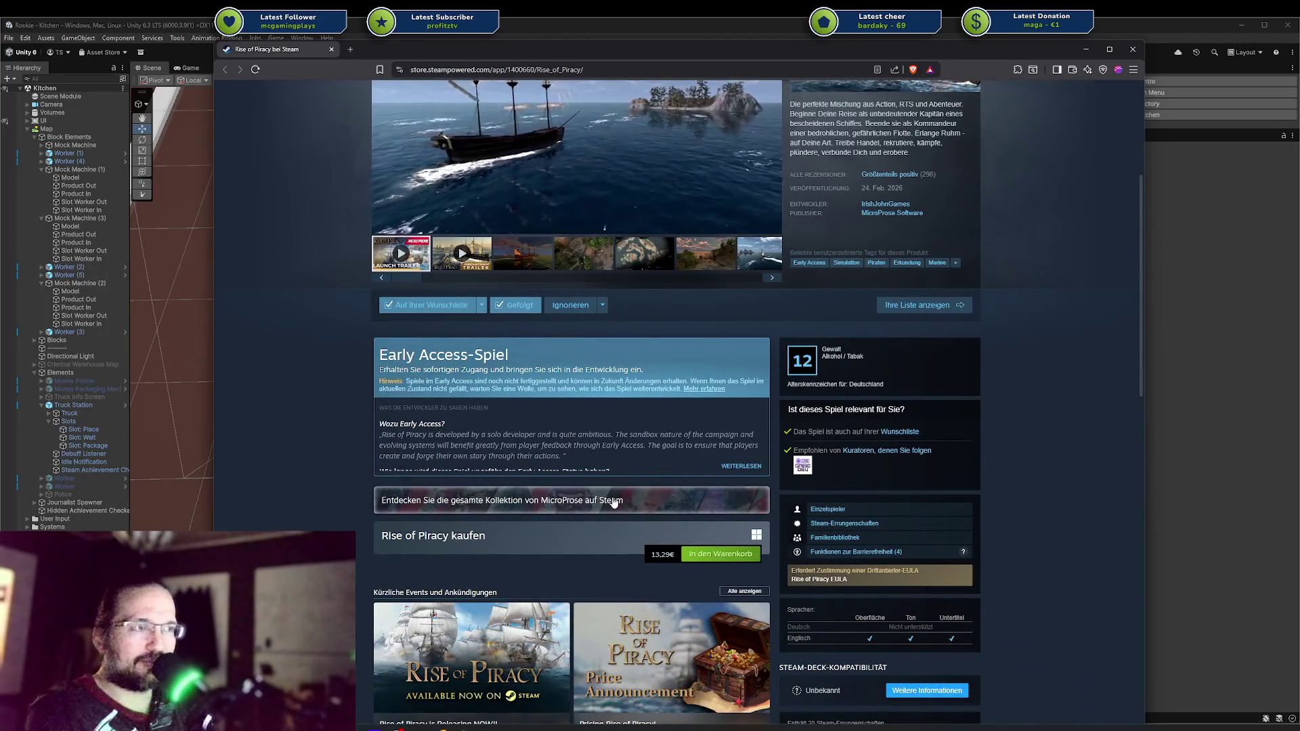
{"action": "scroll", "coordinate": [662, 509], "scroll_direction": "down", "scroll_amount": 10}
{"action": "scroll", "coordinate": [576, 496], "scroll_direction": "up", "scroll_amount": 3}
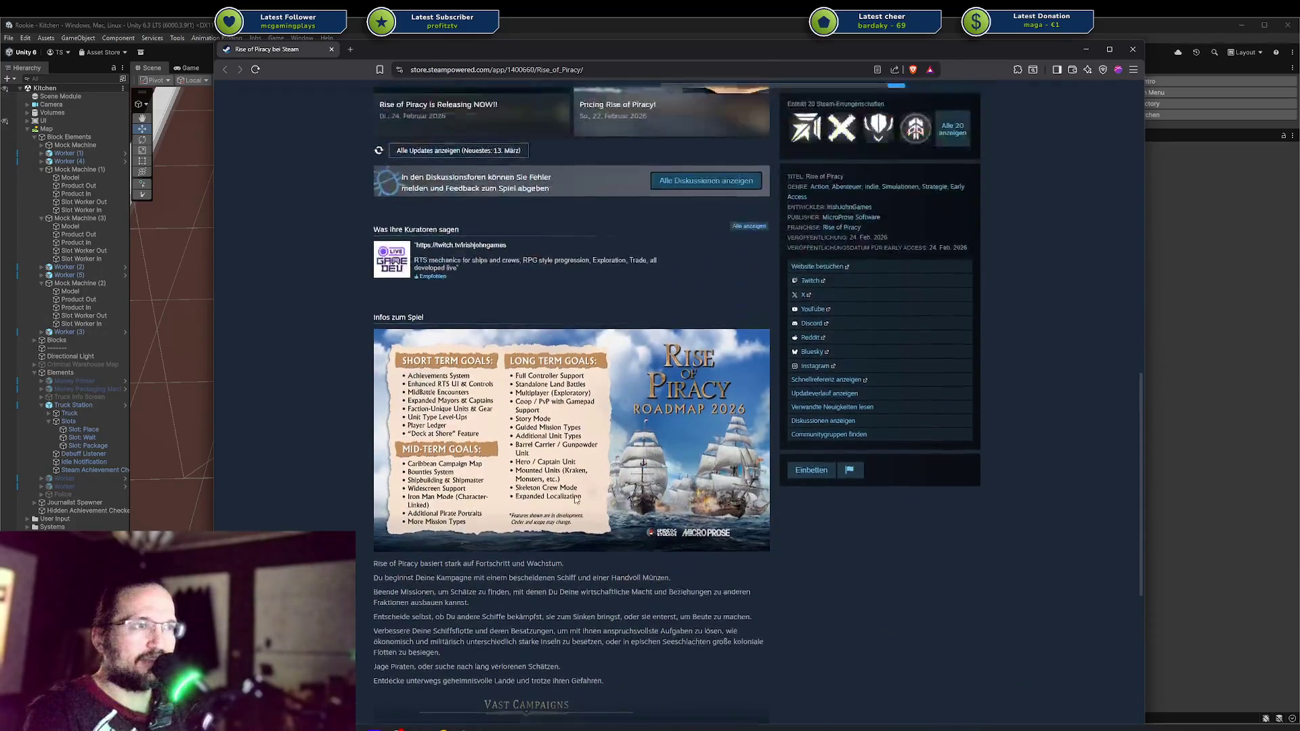
{"action": "scroll", "coordinate": [565, 453], "scroll_direction": "down", "scroll_amount": 9}
{"action": "scroll", "coordinate": [563, 444], "scroll_direction": "down", "scroll_amount": 4}
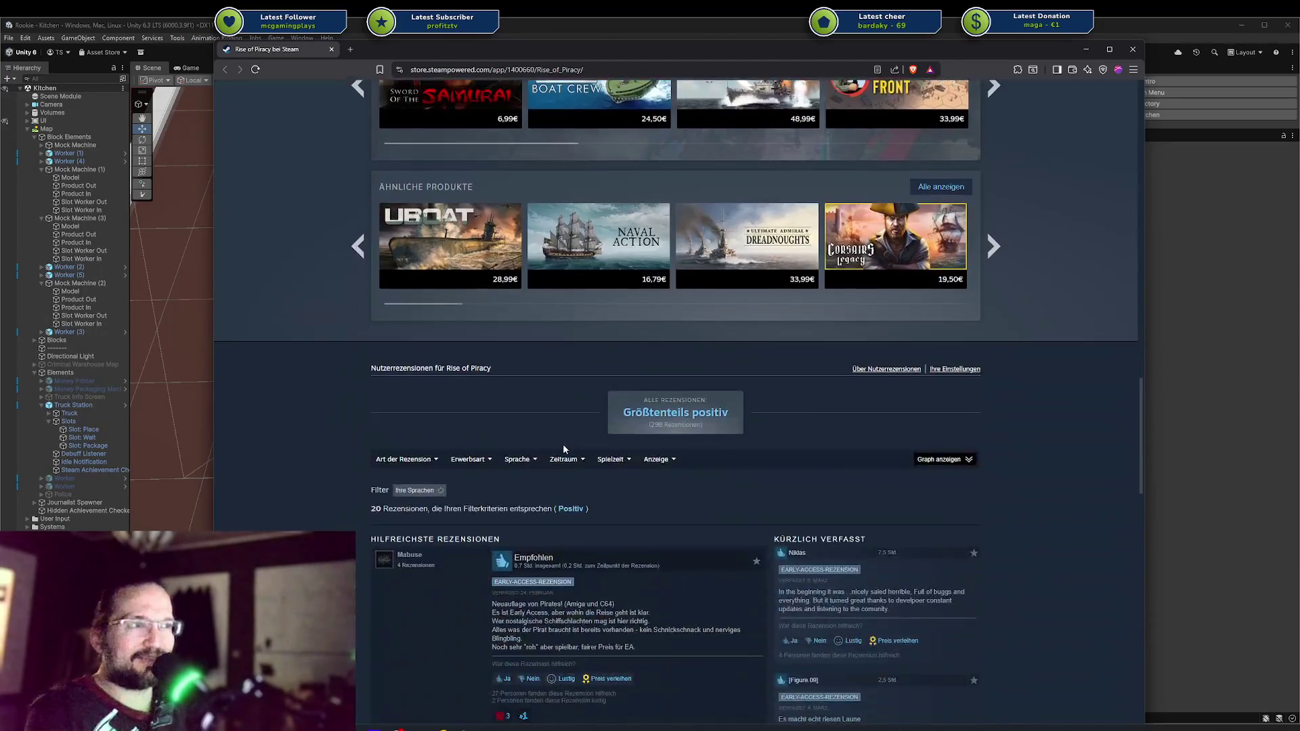
{"action": "scroll", "coordinate": [563, 444], "scroll_direction": "down", "scroll_amount": 5}
{"action": "scroll", "coordinate": [562, 445], "scroll_direction": "up", "scroll_amount": 3}
{"action": "scroll", "coordinate": [562, 445], "scroll_direction": "up", "scroll_amount": 20}
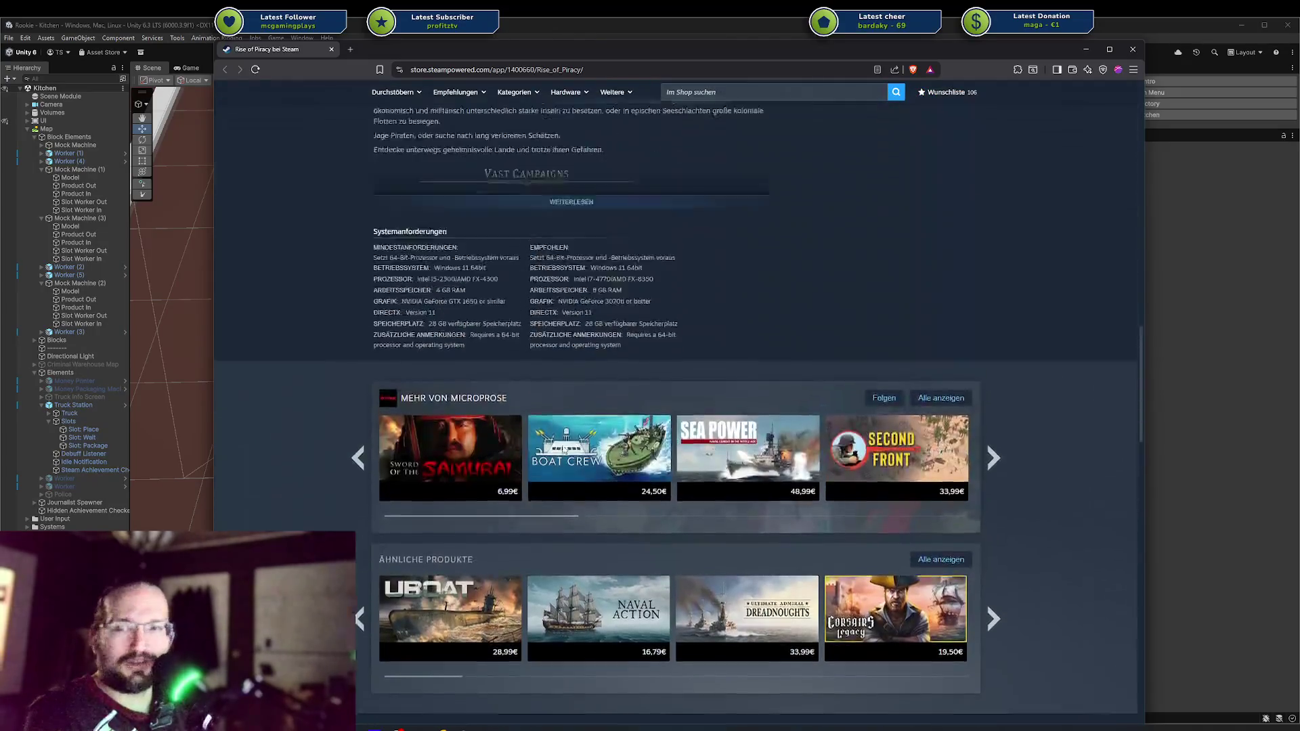
{"action": "scroll", "coordinate": [560, 444], "scroll_direction": "up", "scroll_amount": 2}
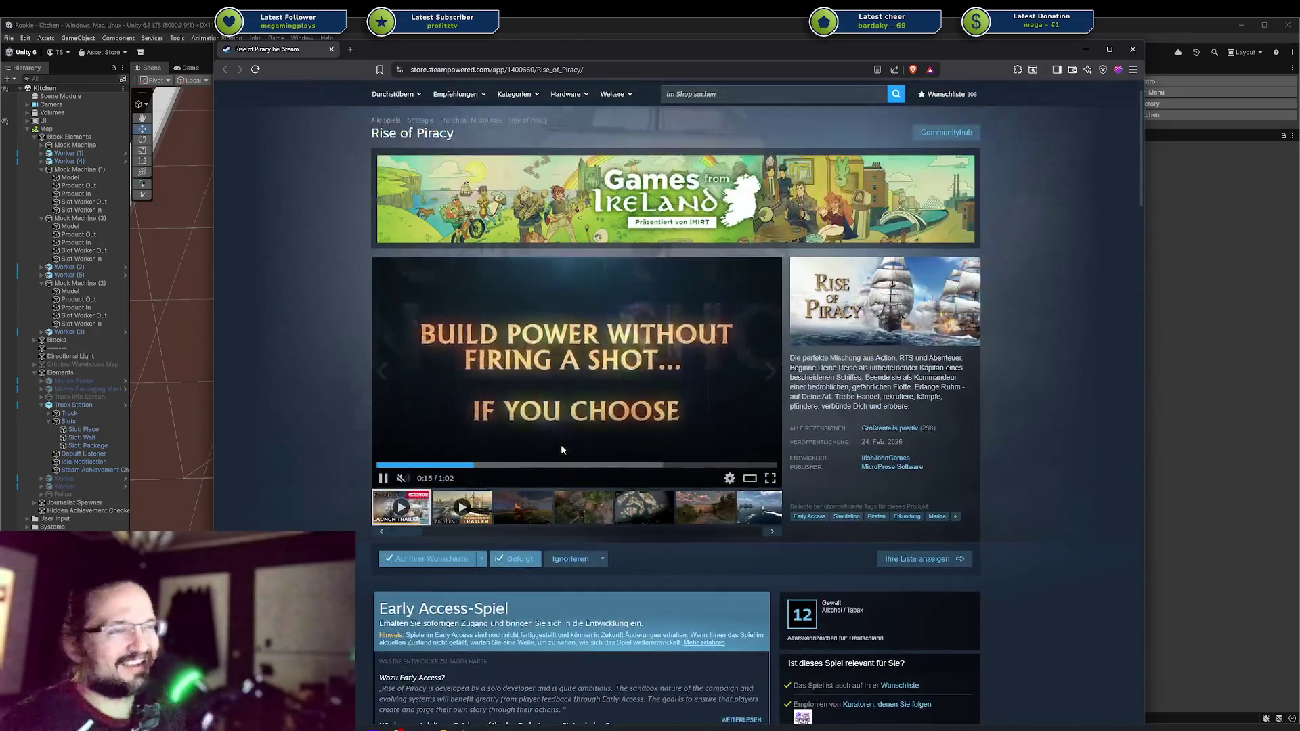